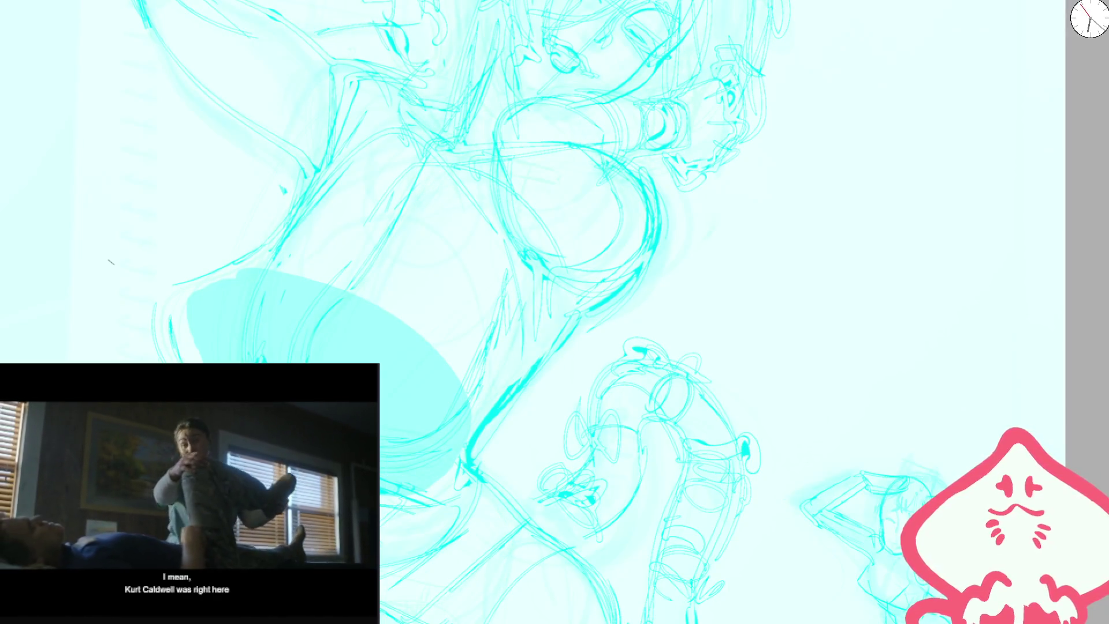
- Undo the trial stroke, lower the cyan sketch layer's opacity, and center the figure
key("ctrl+z")
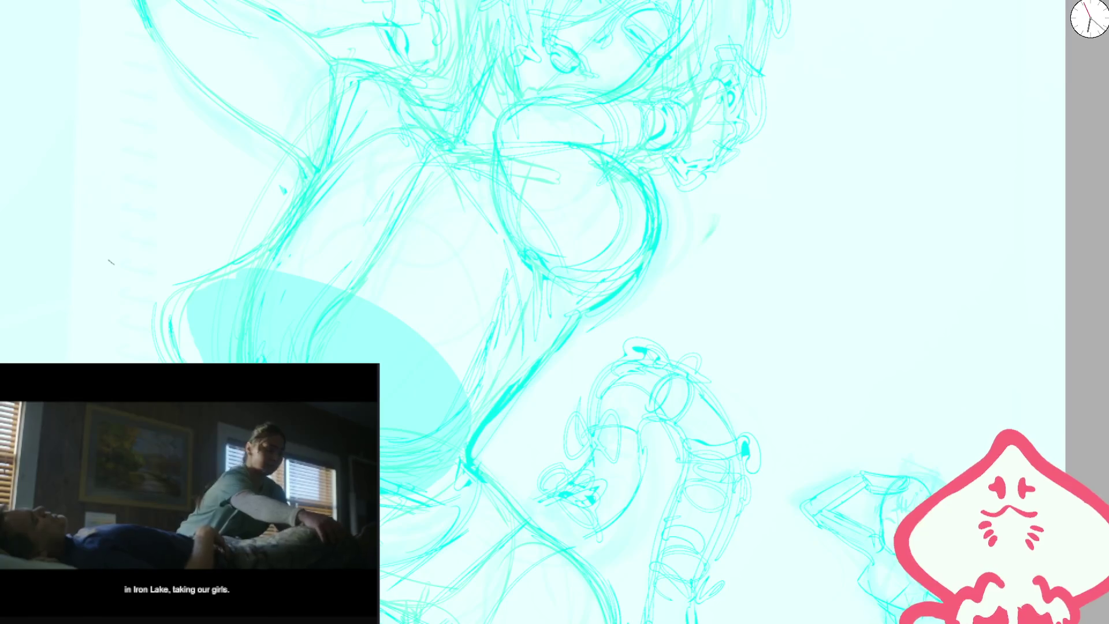
left_click_drag(399, 243, 323, 358)
key("ctrl+z")
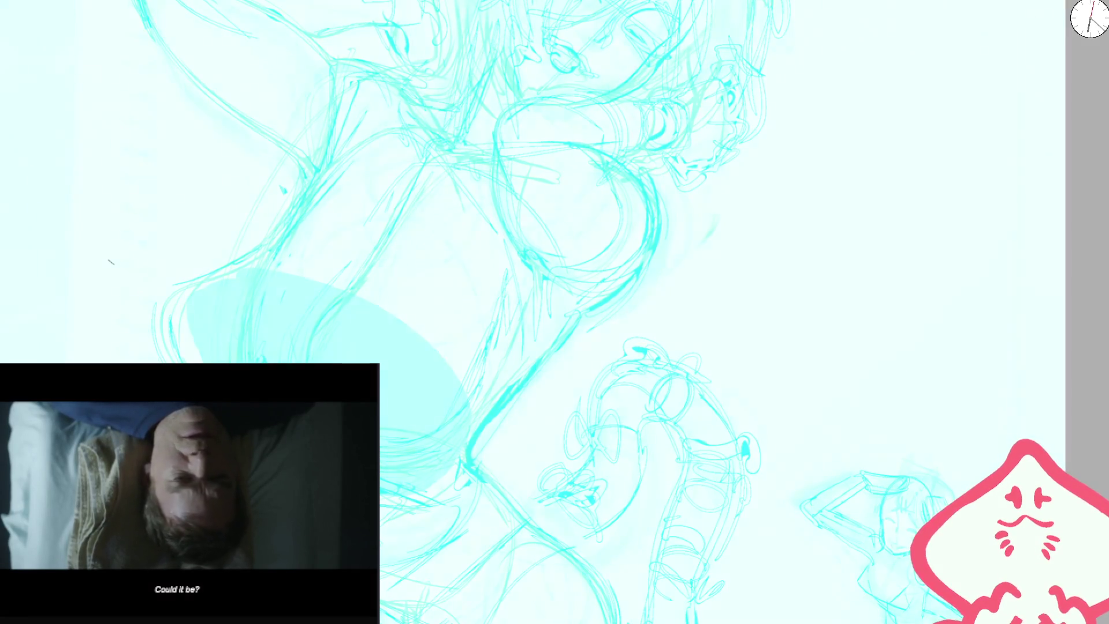
key("5")
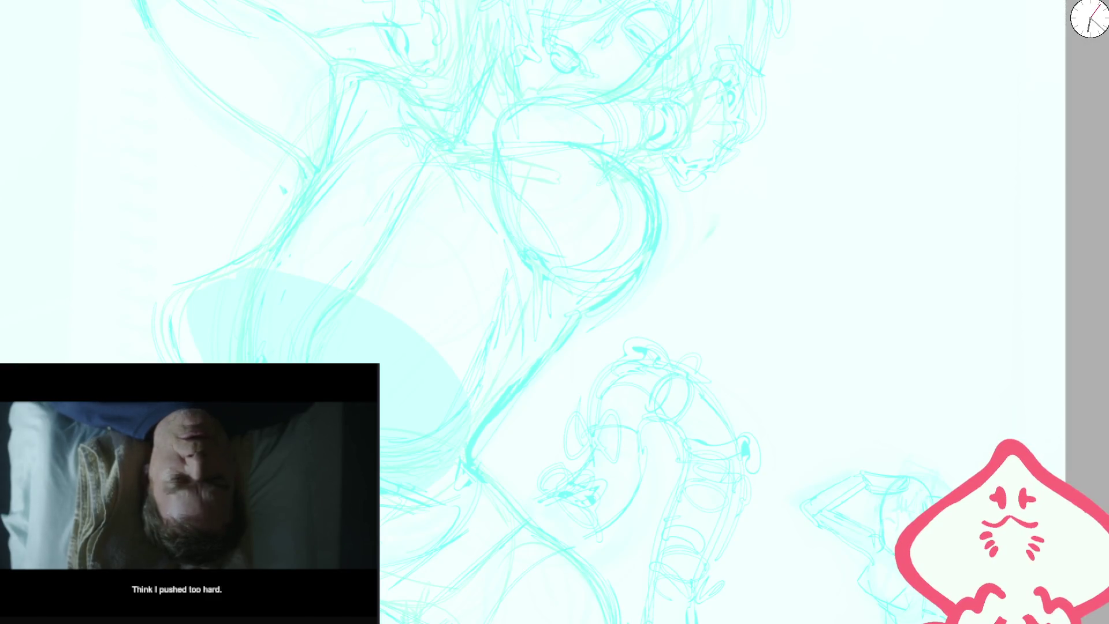
left_click_drag(200, 223, 335, 234)
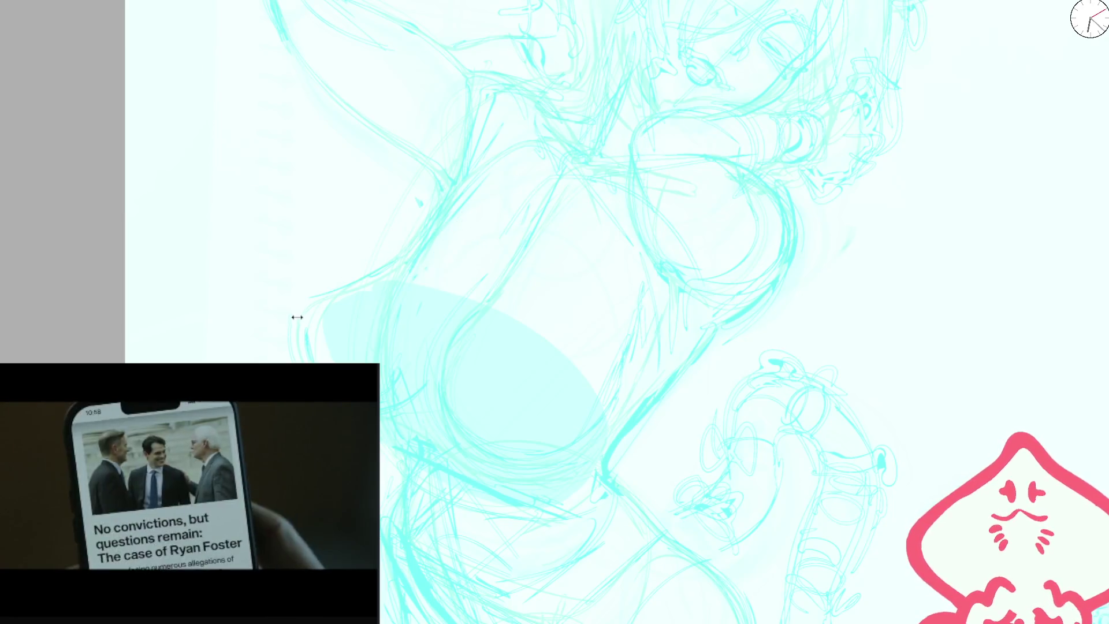
- Ink the upper edges, top contour and lower inner line of the raised arm
scroll(297, 316, "up", 2)
mouse_move(296, 361)
left_mouse_down()
mouse_move(363, 269)
mouse_move(485, 188)
left_mouse_up()
key("m")
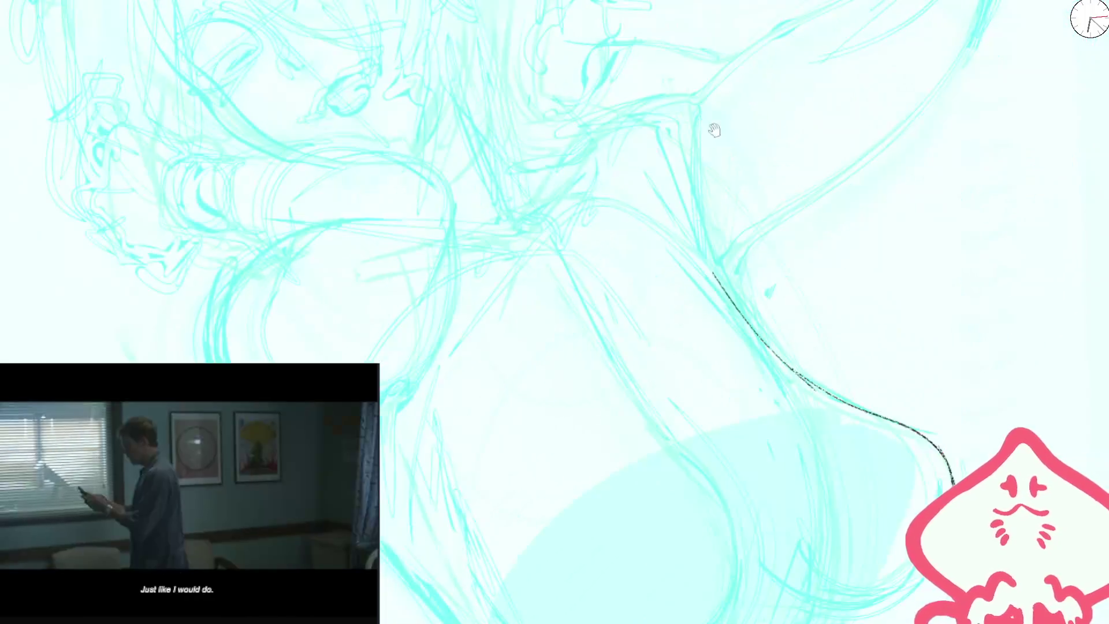
left_click_drag(911, 38, 854, 154)
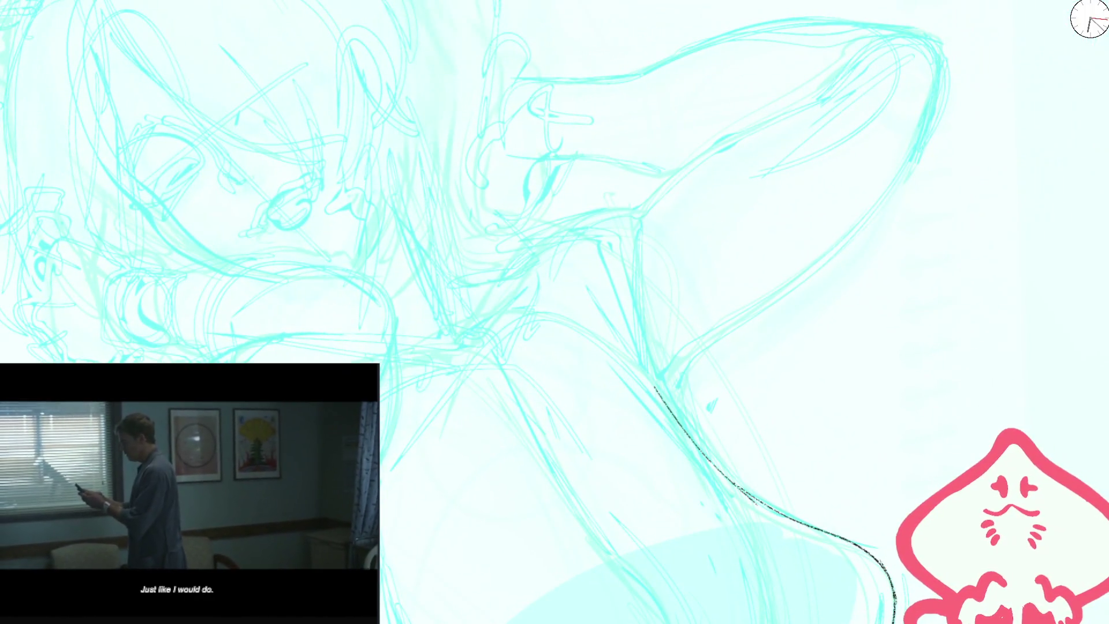
key("ctrl+z")
mouse_move(511, 241)
left_mouse_down()
mouse_move(626, 205)
mouse_move(791, 113)
mouse_move(693, 162)
left_mouse_up()
left_click_drag(401, 162, 719, 121)
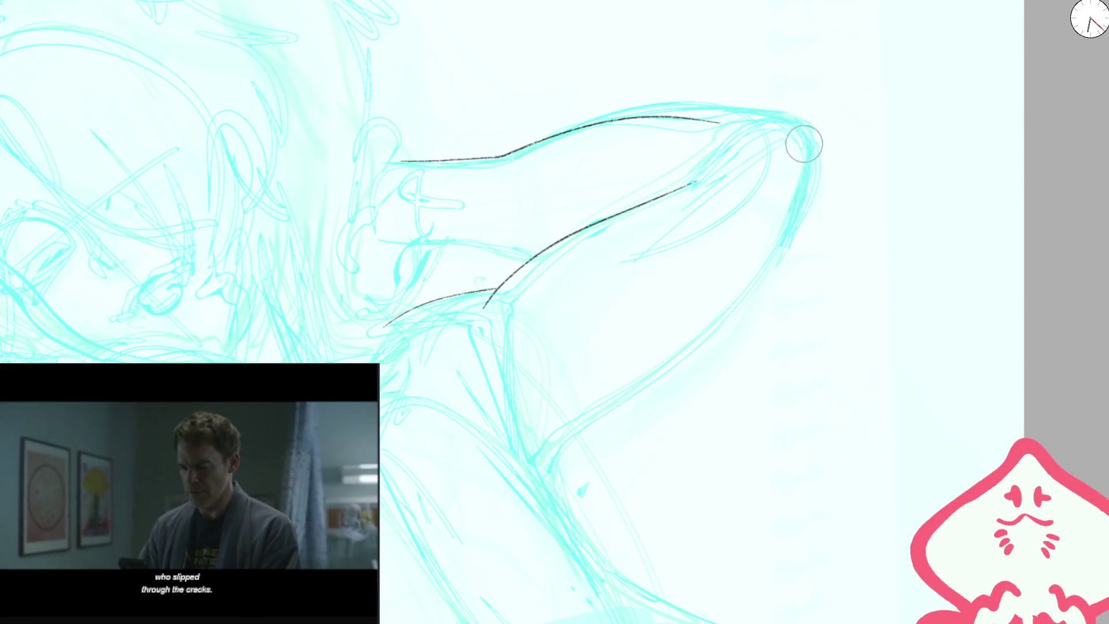
left_click_drag(387, 242, 621, 255)
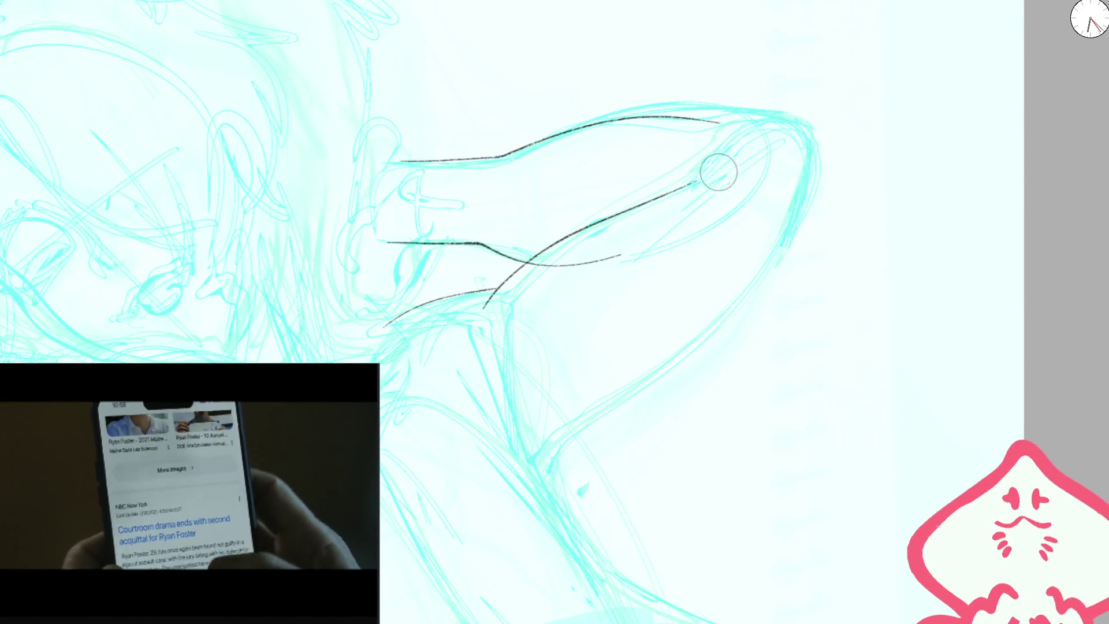
left_click_drag(680, 189, 715, 161)
- Add the curved elbow tip and the long outer curve of the arm
left_click_drag(683, 126, 749, 127)
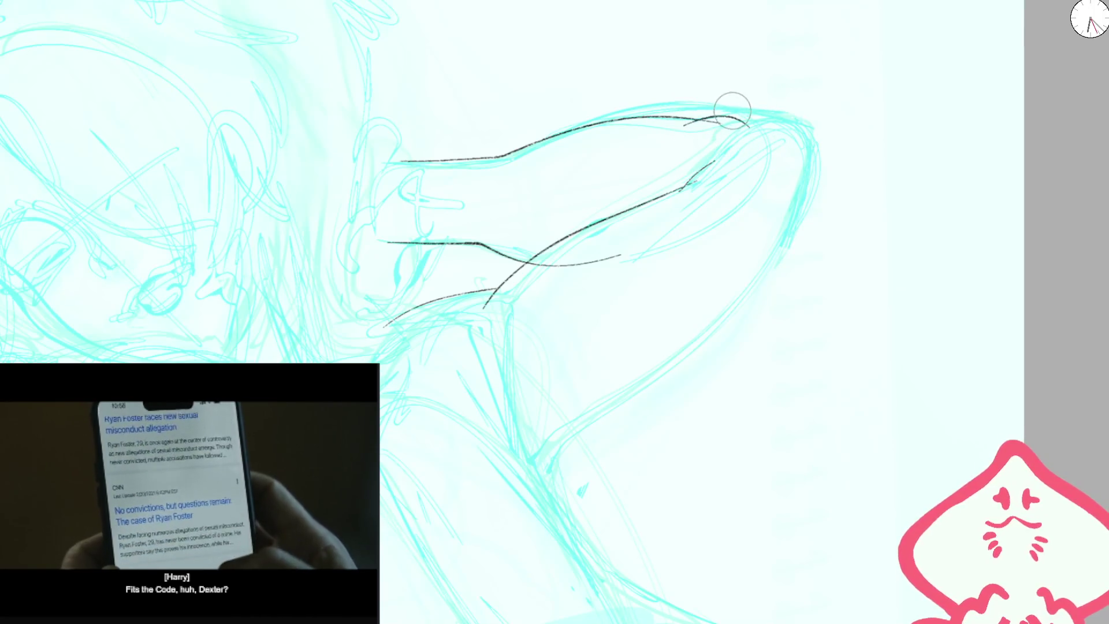
key("m")
left_click_drag(612, 116, 755, 164)
key("4")
key("4")
key("4")
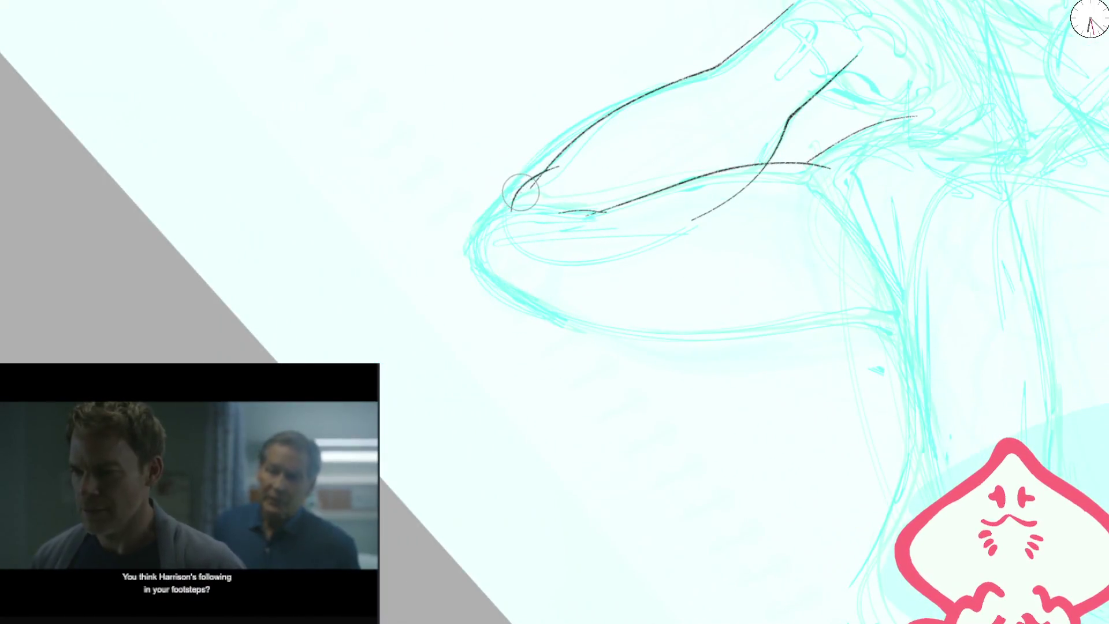
key("5")
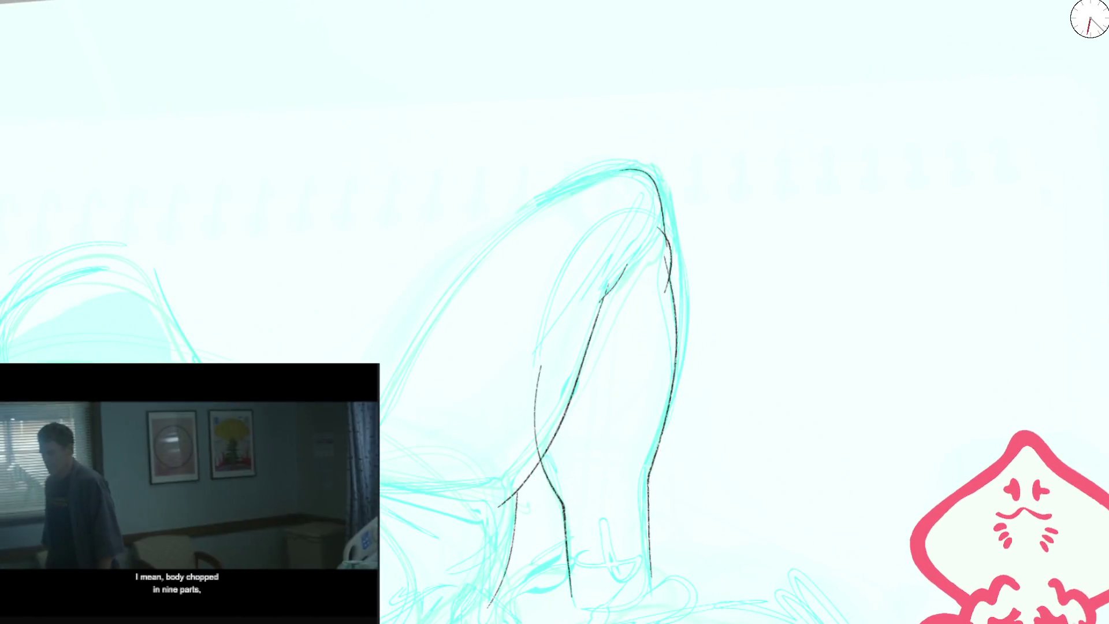
mouse_move(381, 426)
left_mouse_down()
mouse_move(571, 180)
mouse_move(569, 296)
left_mouse_up()
scroll(532, 247, "up", 2)
scroll(624, 177, "down", 3)
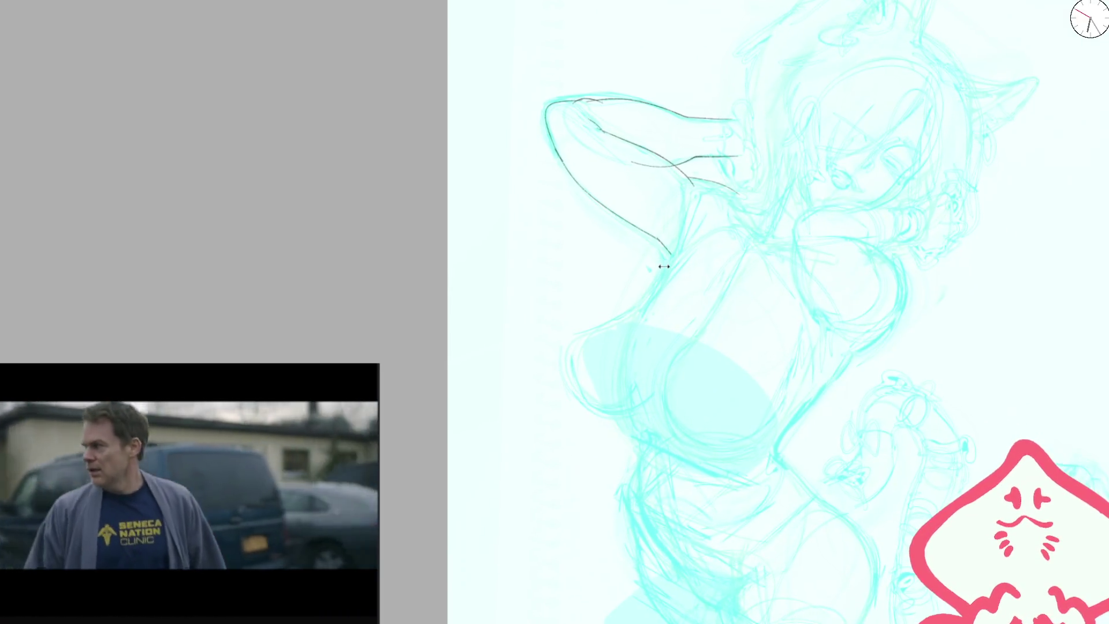
- Ink the torso's right contour and a short stroke near the raised arm
scroll(664, 248, "up", 5)
left_click_drag(650, 238, 684, 199)
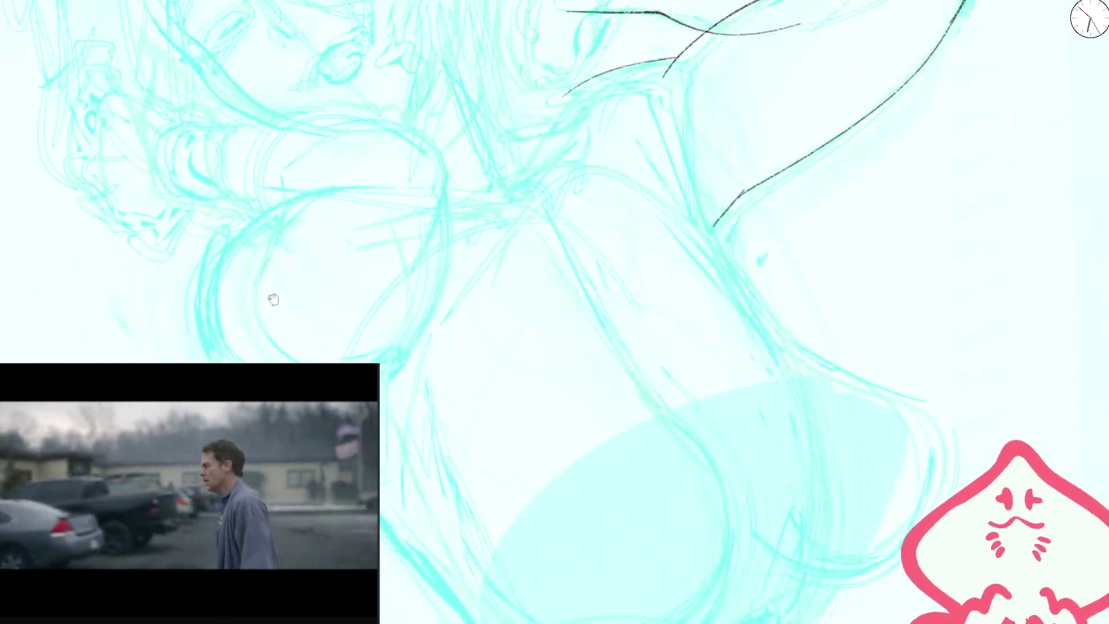
left_click_drag(265, 277, 540, 385)
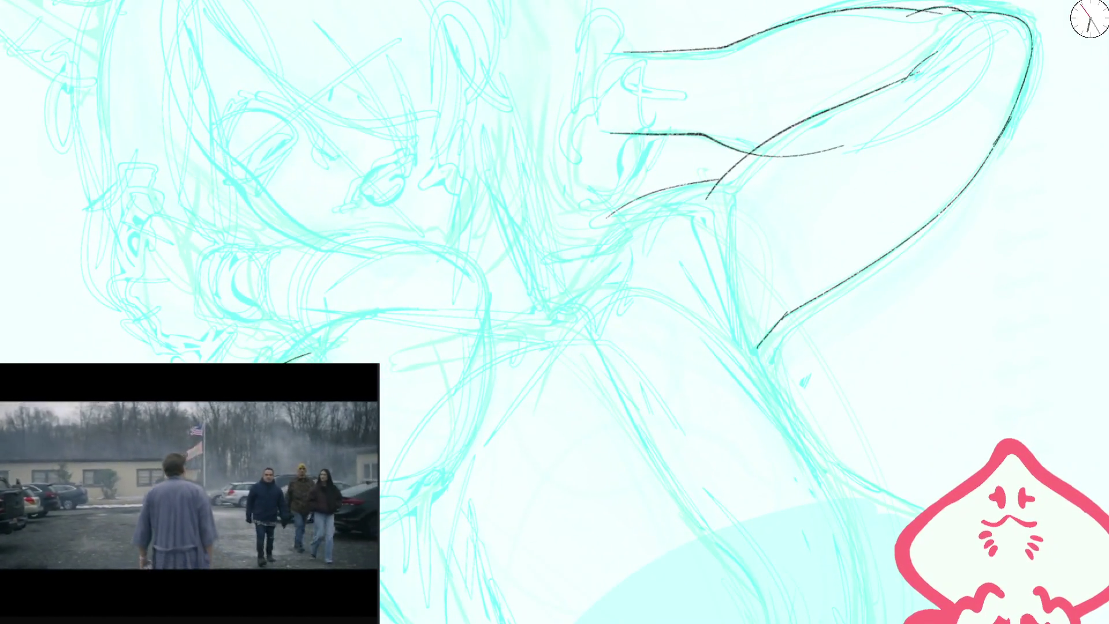
left_click_drag(307, 347, 323, 335)
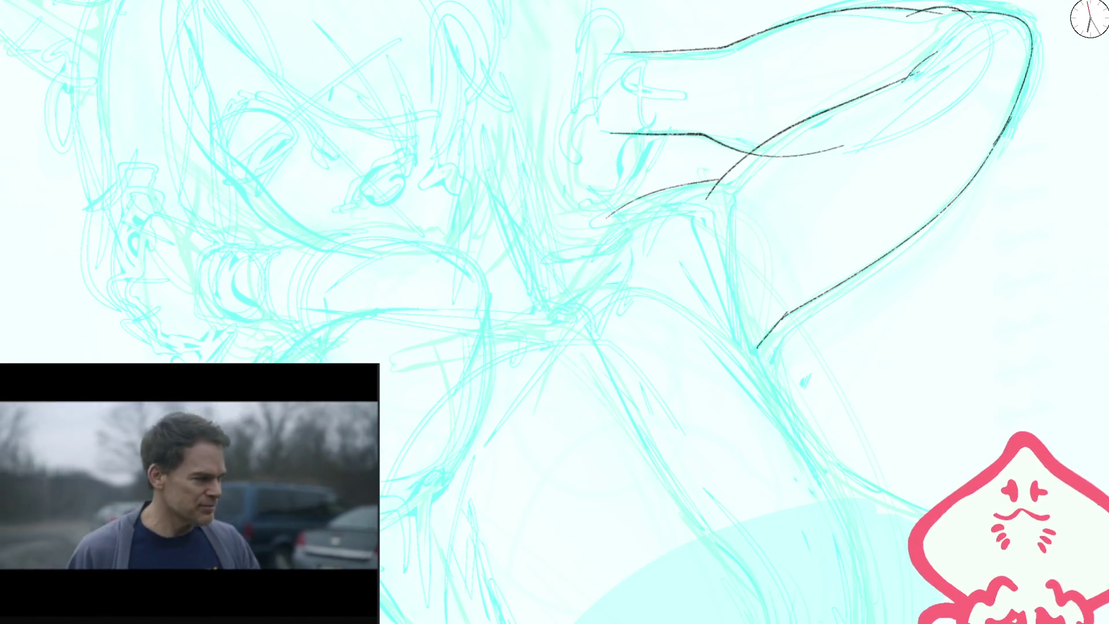
left_click_drag(982, 243, 767, 324)
left_click_drag(629, 409, 614, 381)
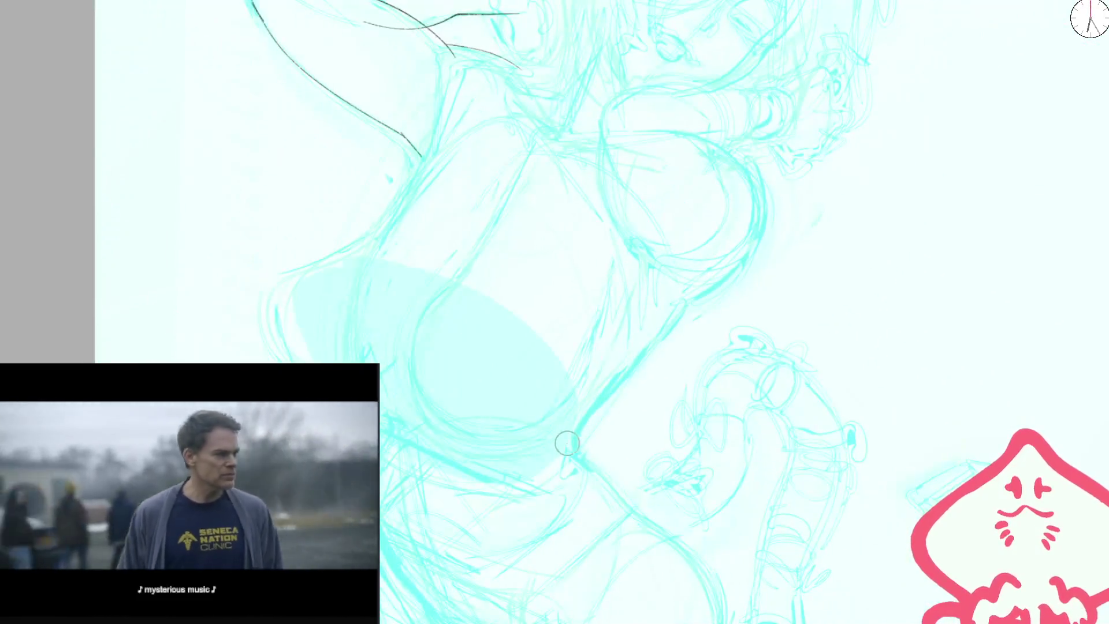
- Ink the right side of the waist and redraw the left torso contour downward
left_click_drag(572, 459, 716, 282)
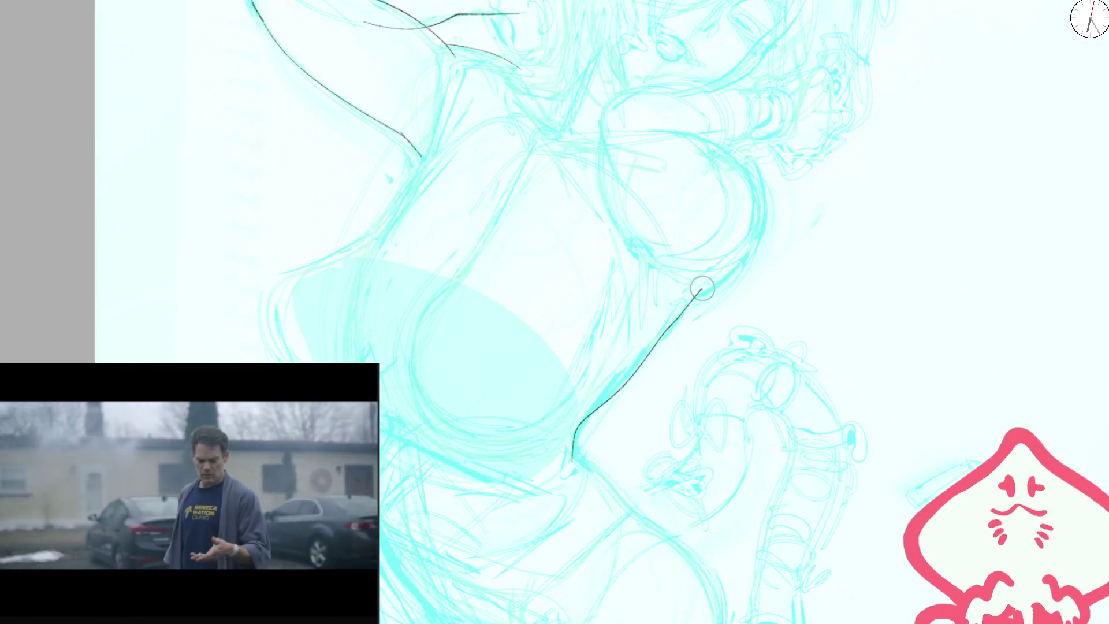
mouse_move(405, 149)
left_mouse_down()
mouse_move(434, 199)
mouse_move(379, 295)
left_mouse_up()
key("ctrl+z")
key("ctrl+z")
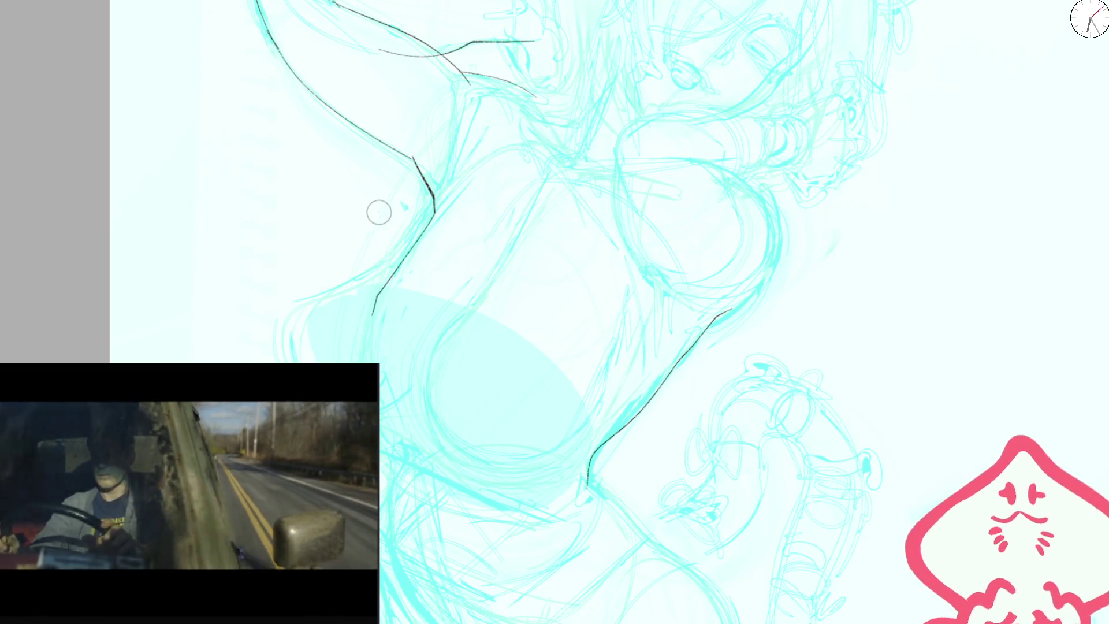
left_click_drag(433, 198, 368, 361)
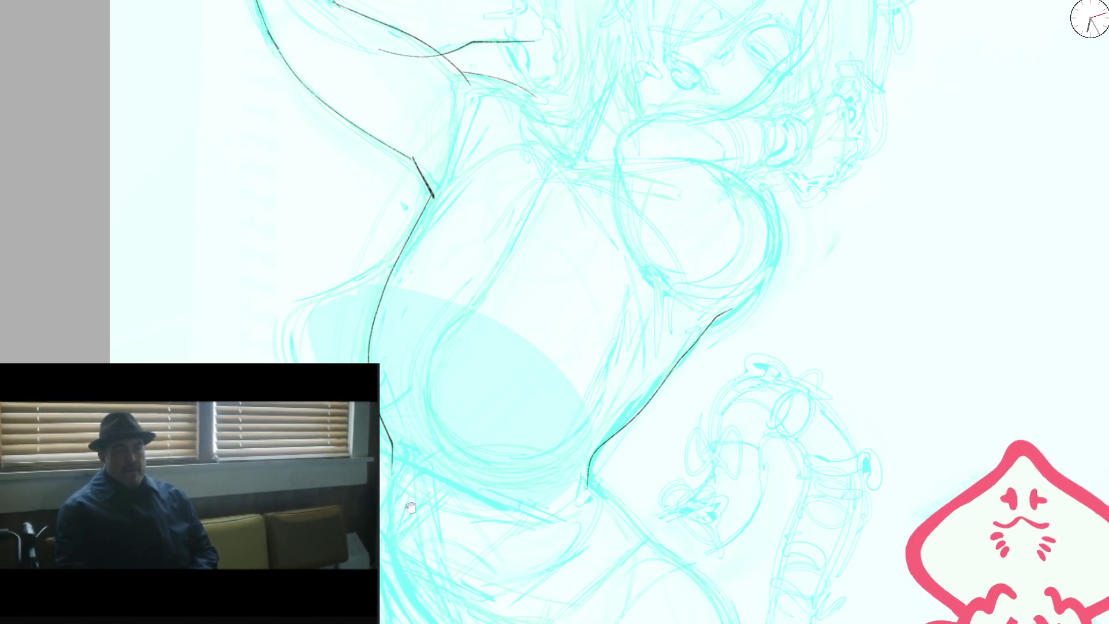
left_click_drag(408, 519, 445, 312)
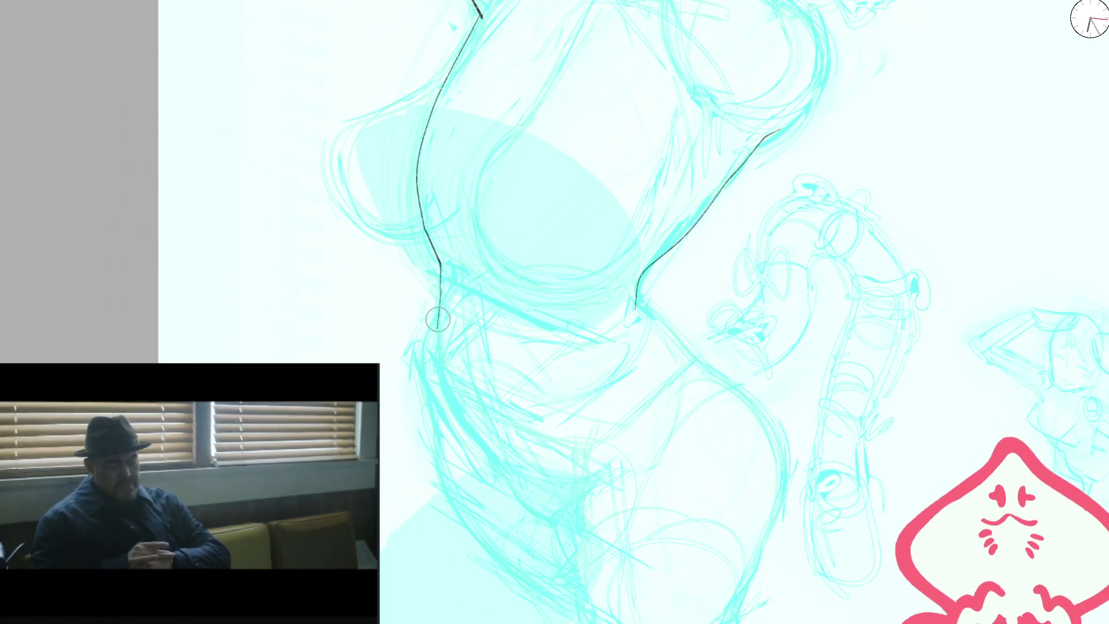
left_click_drag(437, 318, 440, 373)
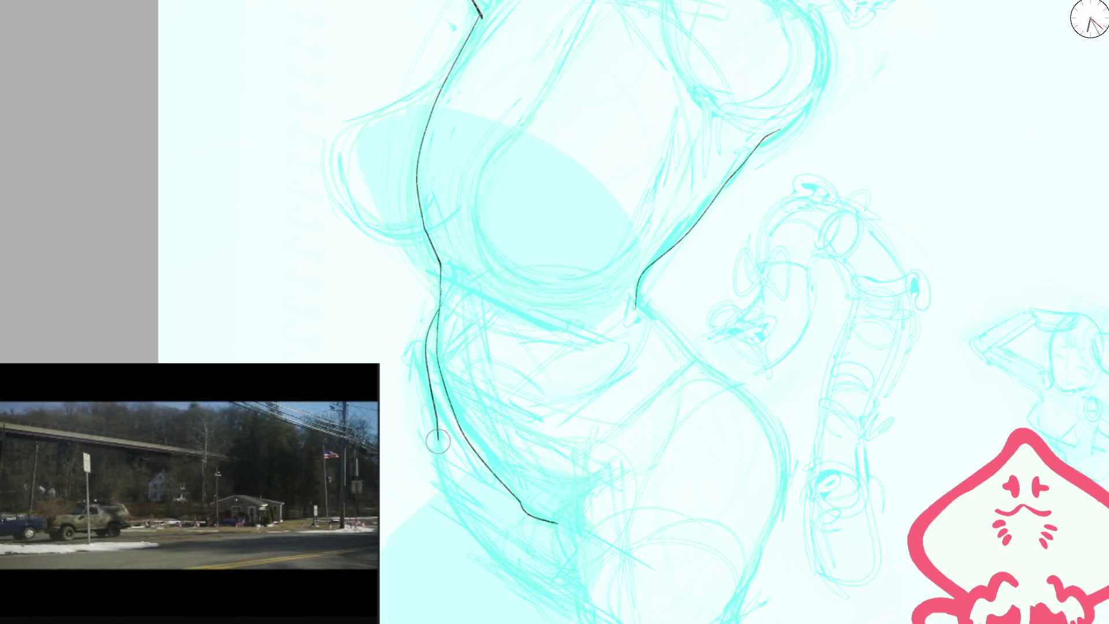
scroll(583, 247, "down", 2)
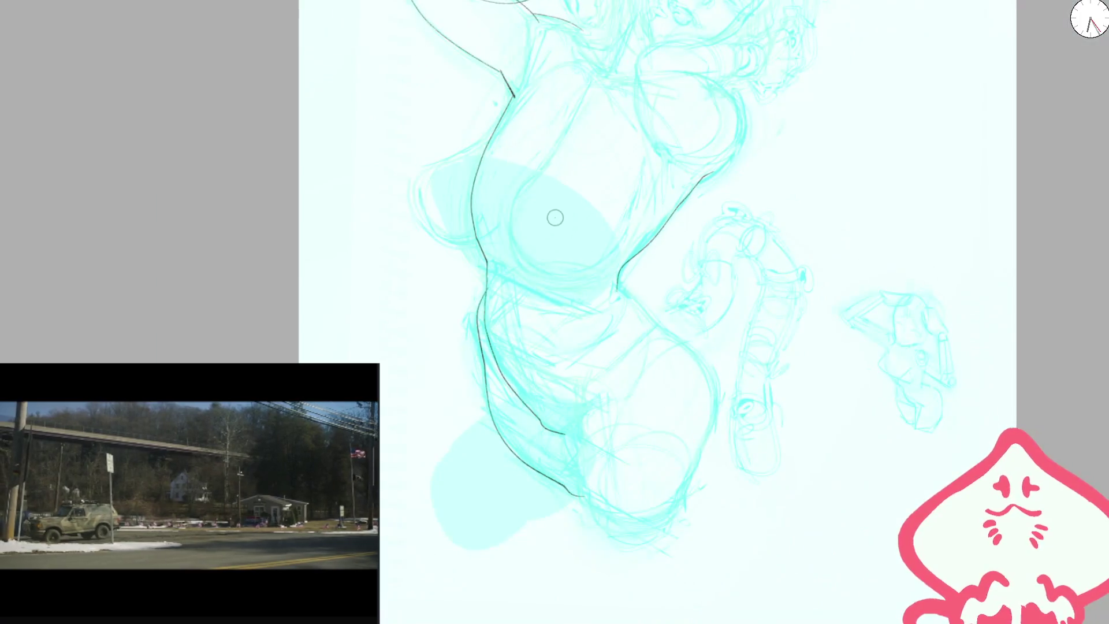
- Extend the ink line down the hip and outline the thigh and bent leg
key("m")
scroll(636, 318, "up", 3)
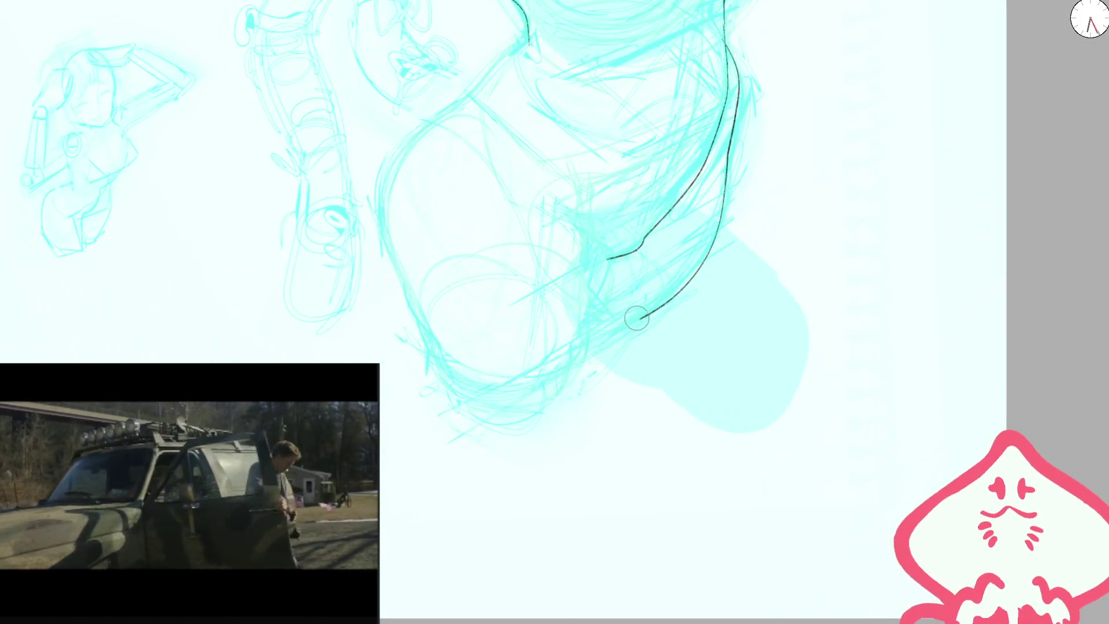
left_click_drag(502, 263, 551, 412)
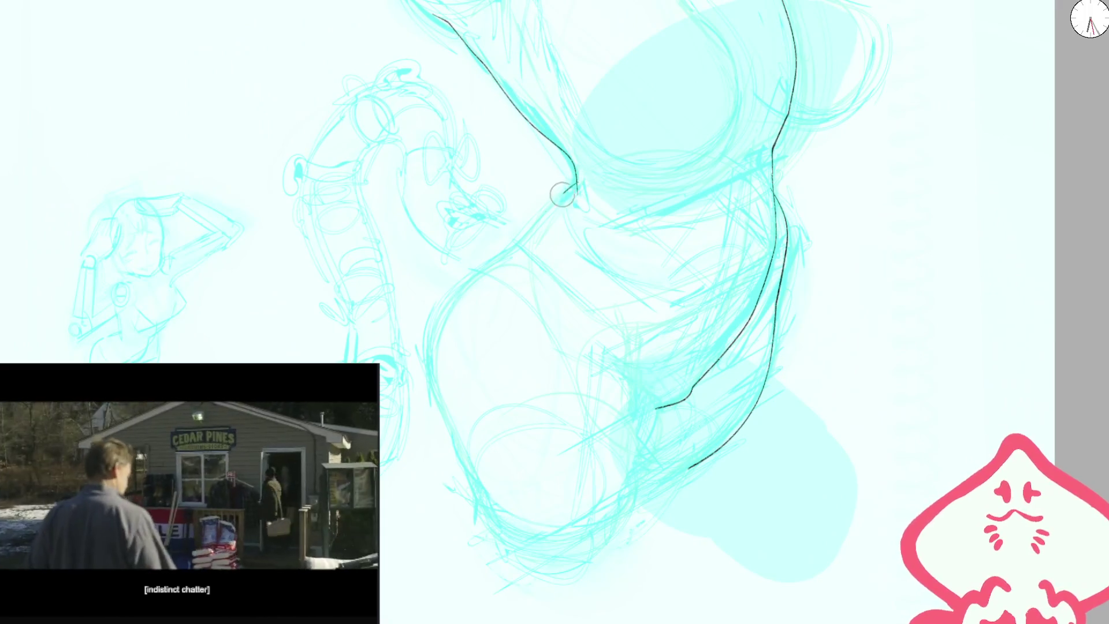
left_click_drag(429, 334, 467, 456)
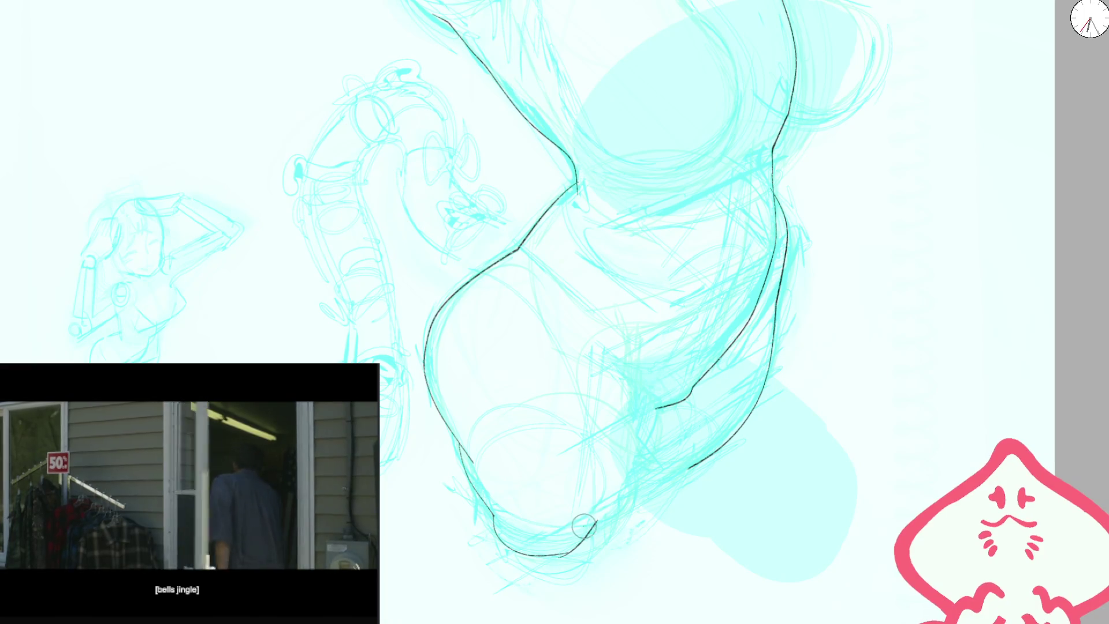
left_click_drag(584, 525, 645, 438)
scroll(578, 285, "down", 2)
scroll(571, 279, "down", 1)
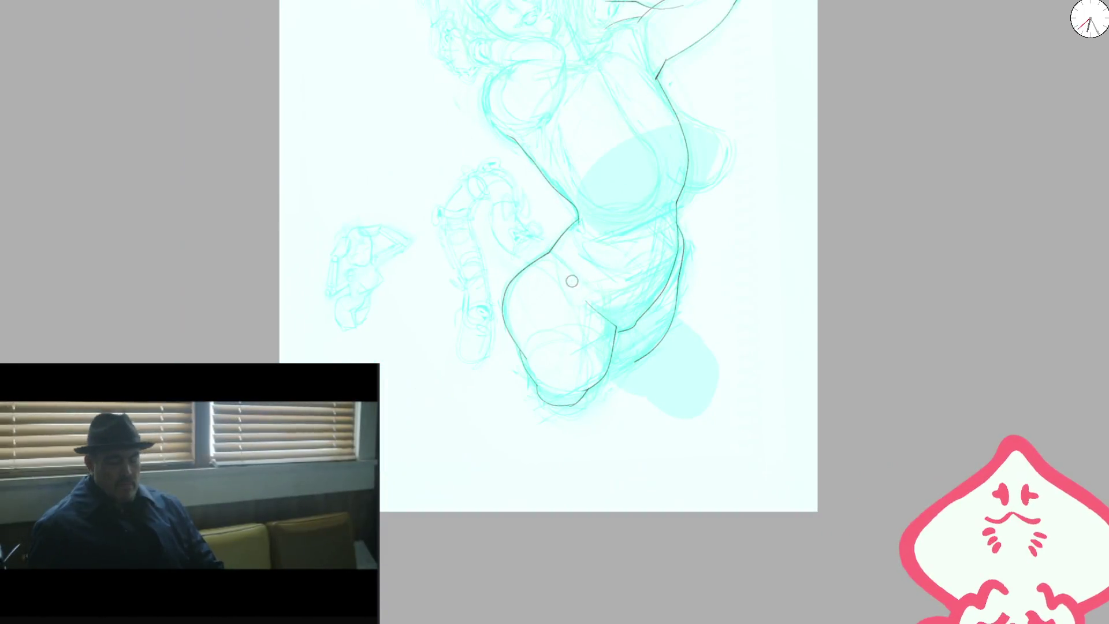
scroll(533, 363, "up", 3)
left_click_drag(549, 378, 582, 482)
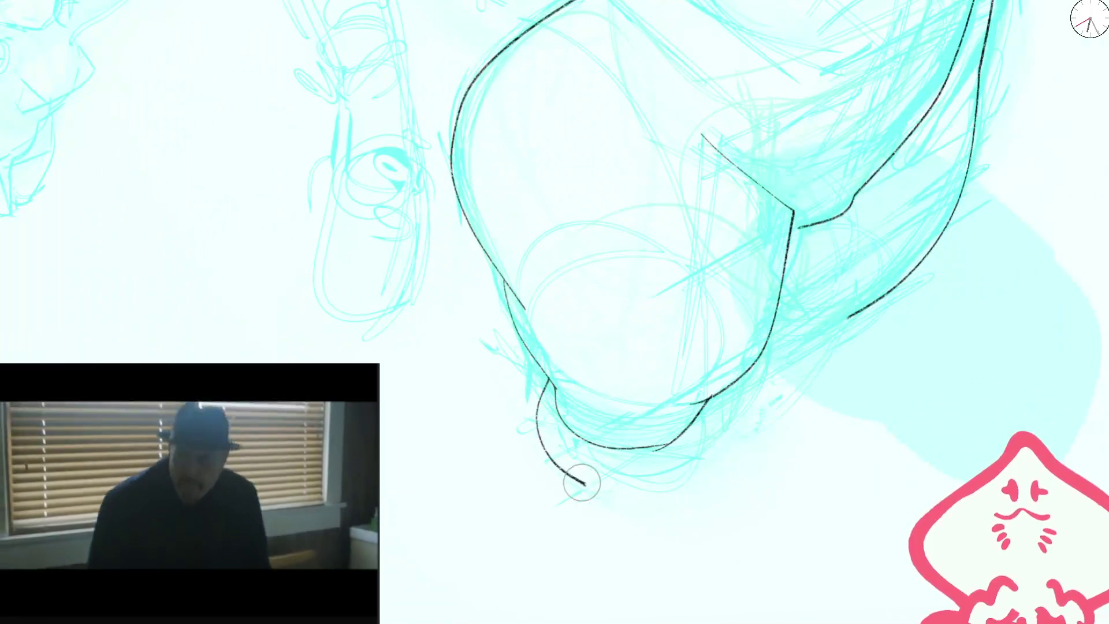
scroll(664, 358, "down", 3)
scroll(673, 322, "down", 1)
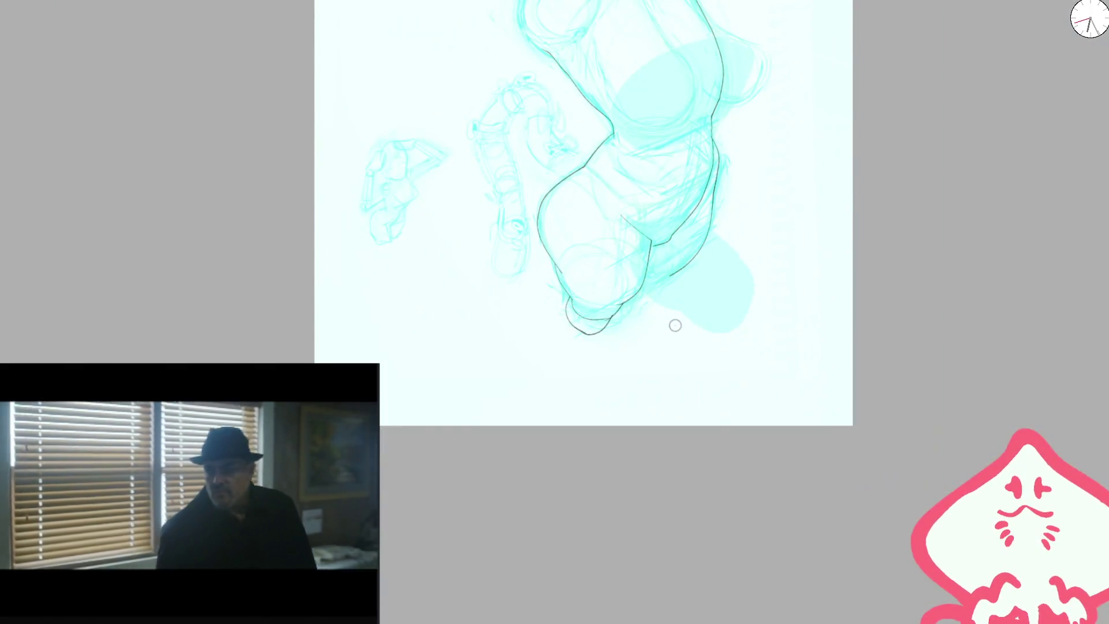
key("m")
scroll(539, 324, "up", 2)
scroll(539, 324, "up", 2)
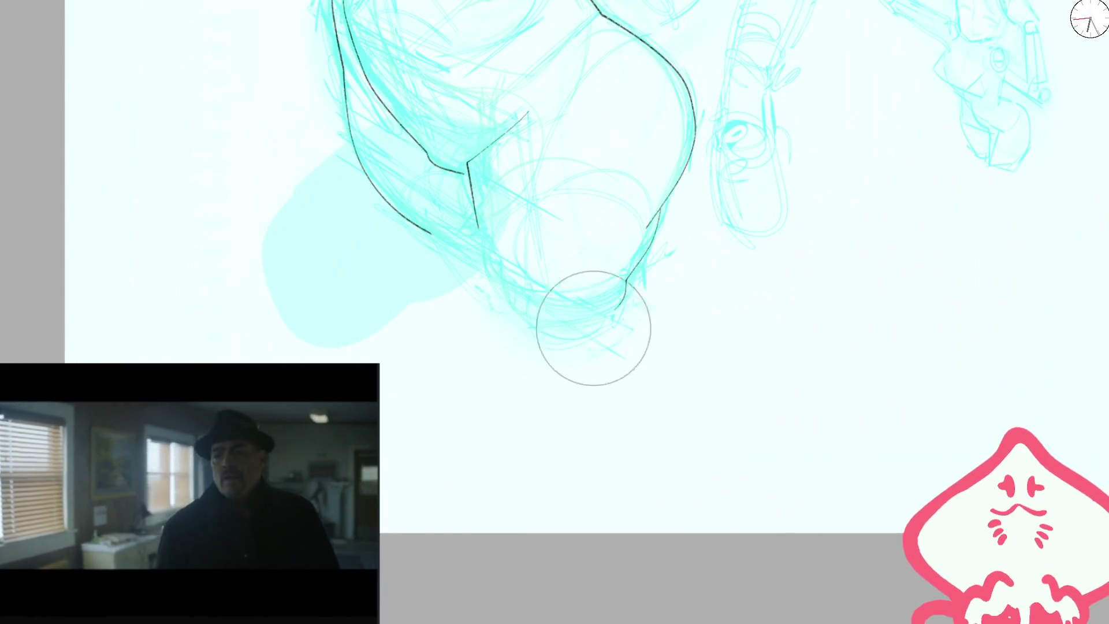
- Undo the rough leg strokes and ink the curve around the figure's bottom
key("ctrl+z")
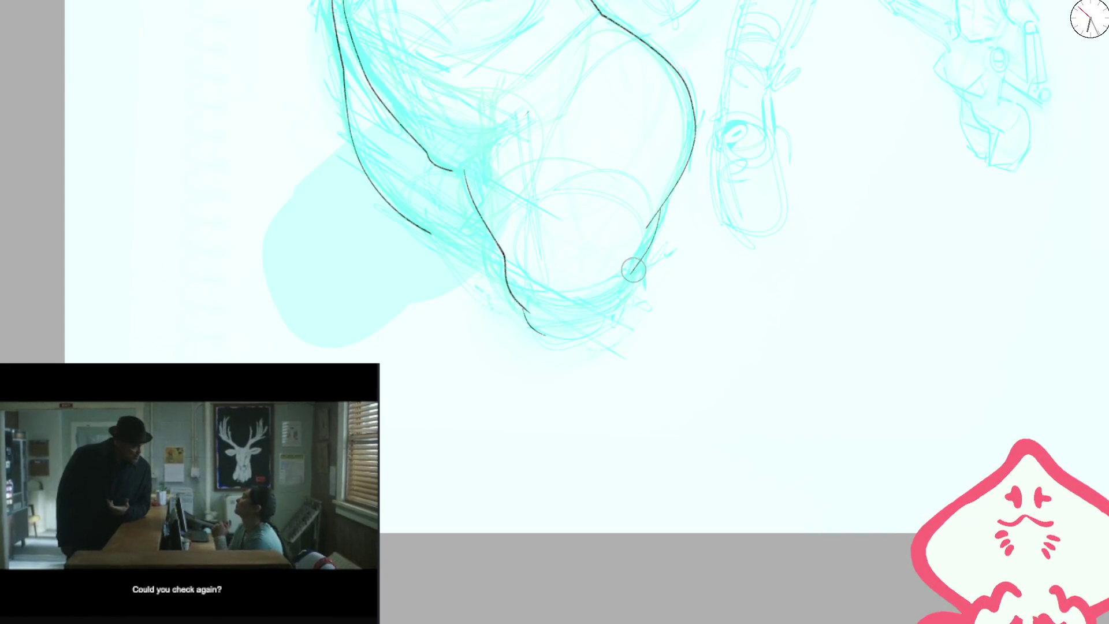
key("m")
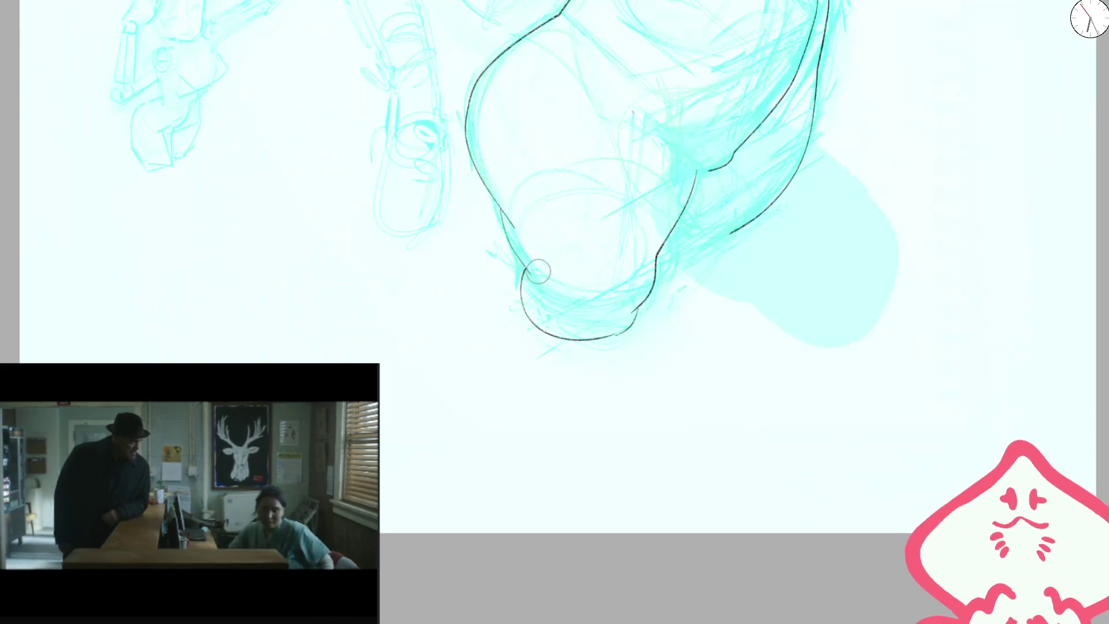
key("ctrl+z")
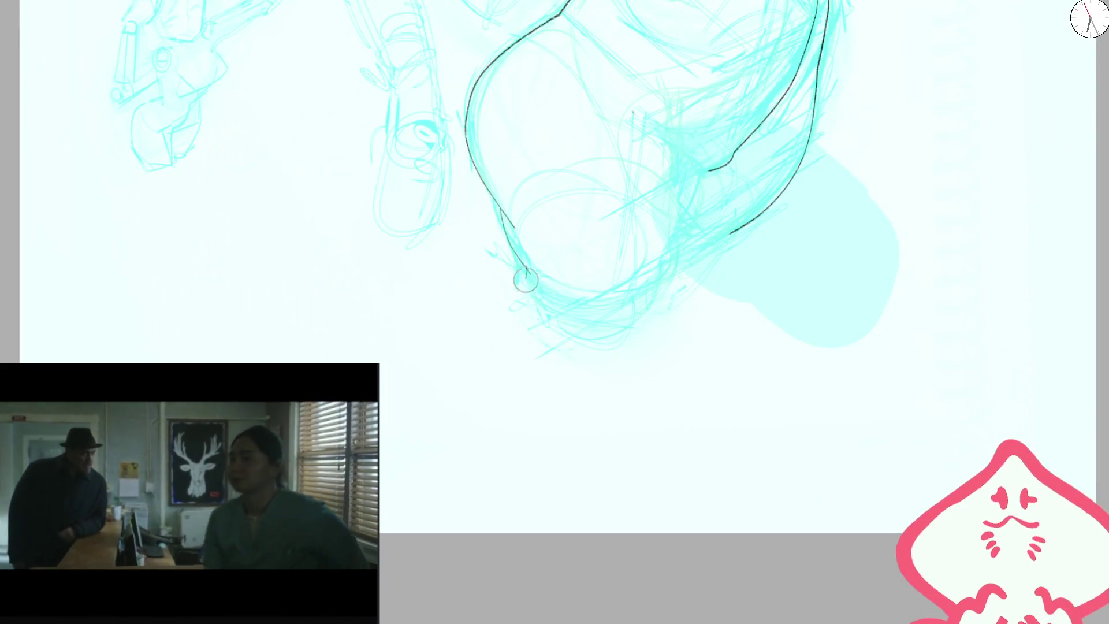
left_click_drag(527, 270, 563, 349)
key("ctrl+z")
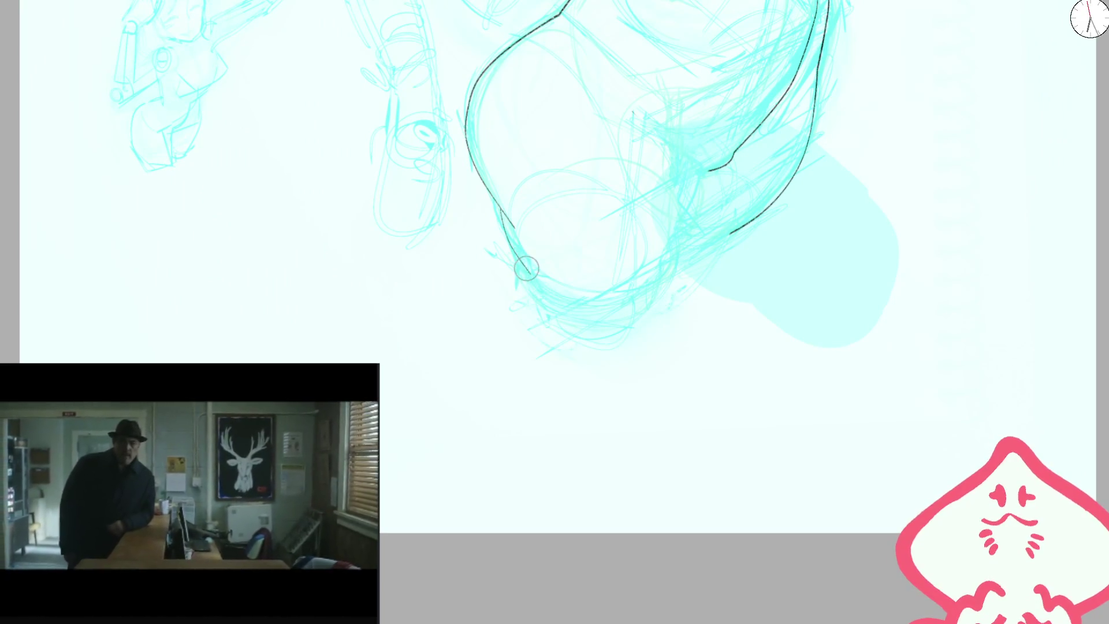
key("ctrl+z")
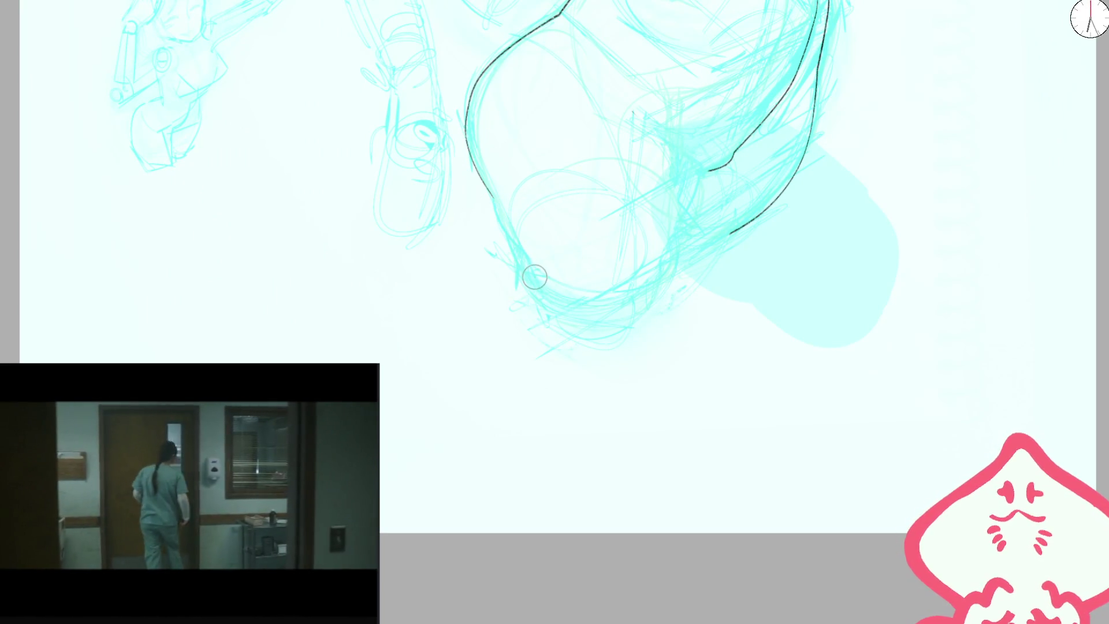
mouse_move(536, 281)
left_mouse_down()
mouse_move(614, 332)
mouse_move(647, 280)
left_mouse_up()
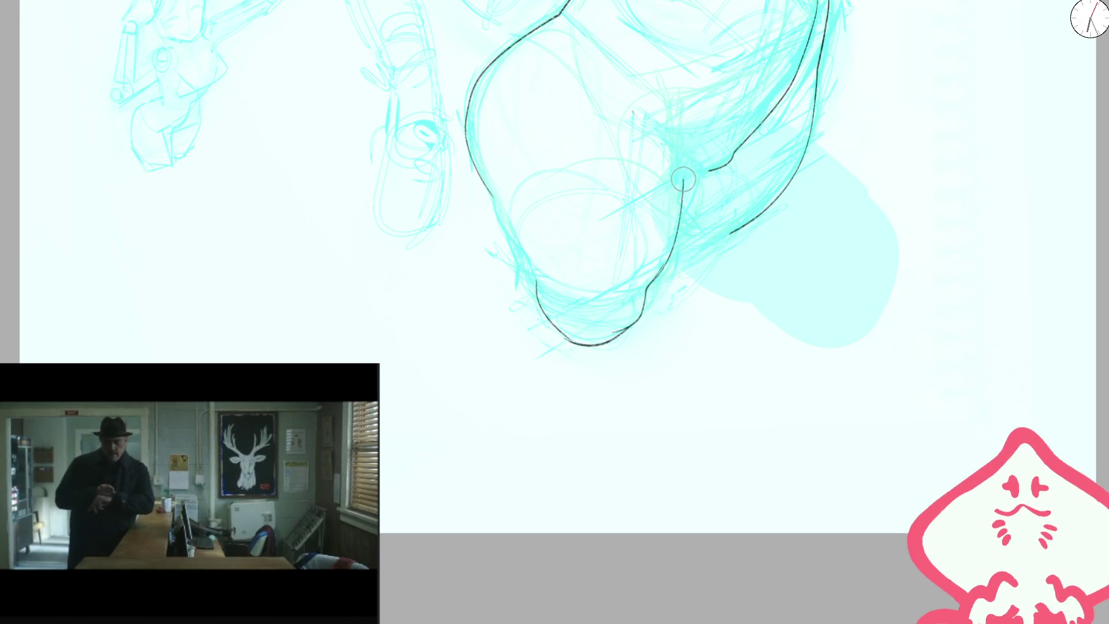
scroll(584, 90, "down", 3)
scroll(565, 295, "up", 5)
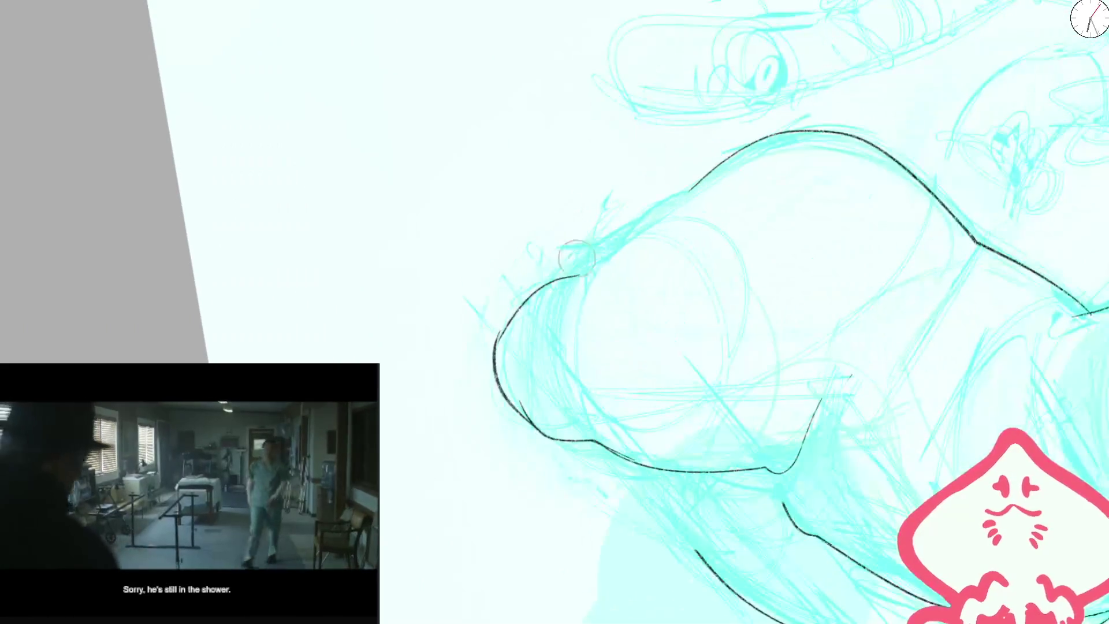
- Erase the rough bottom strokes, then redraw the knee's lower curve and inner thigh line
left_click_drag(540, 325, 564, 303)
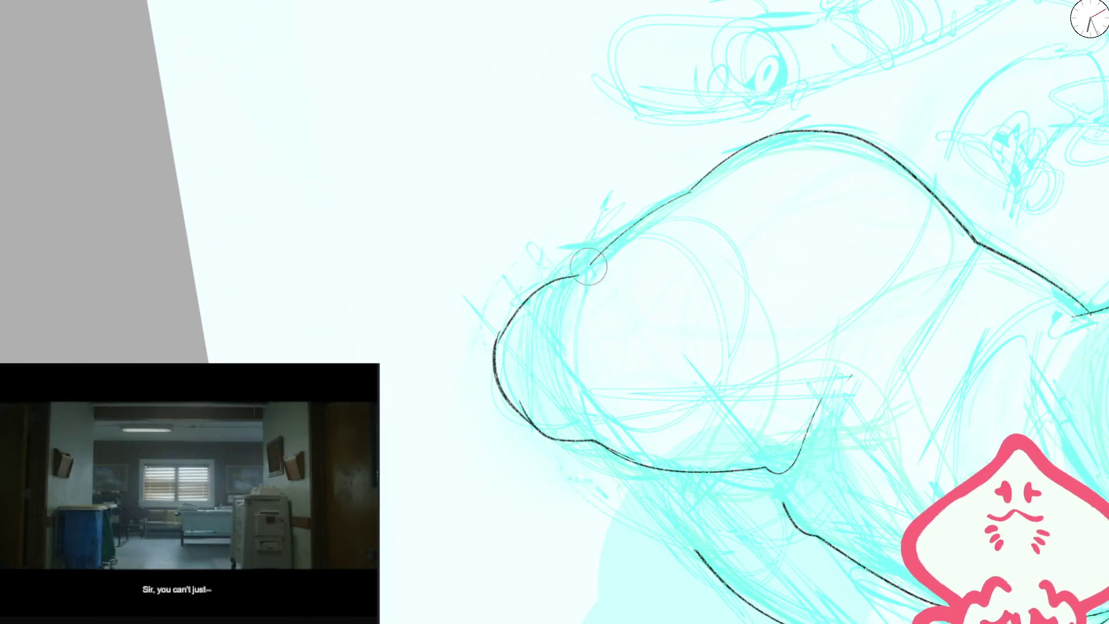
scroll(586, 297, "down", 3)
left_click_drag(586, 296, 604, 197)
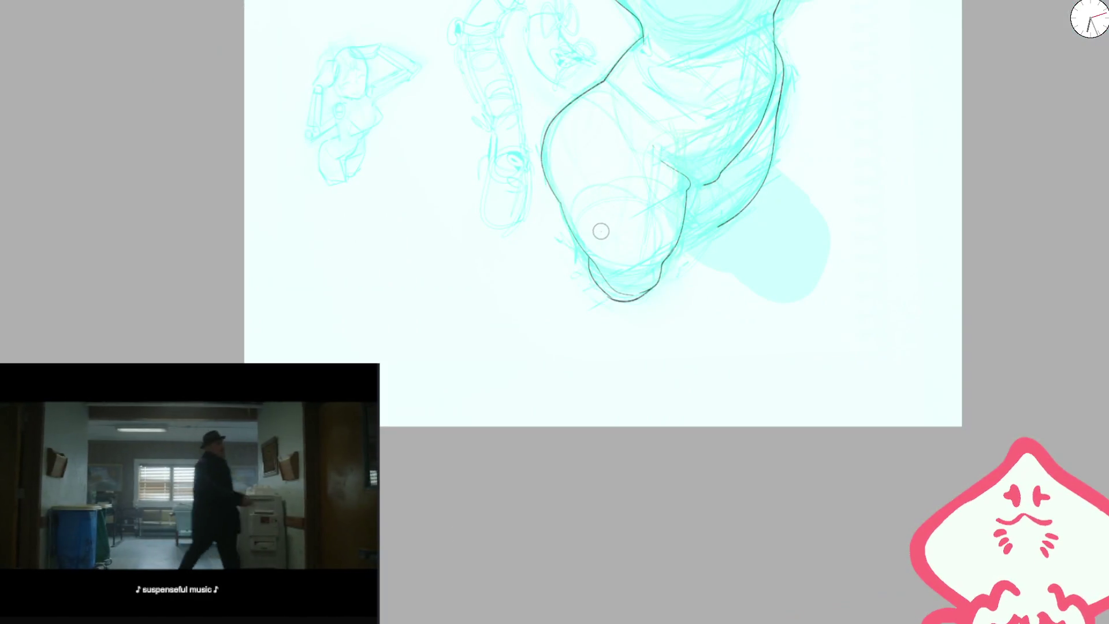
scroll(600, 231, "up", 3)
mouse_move(720, 220)
left_mouse_down()
mouse_move(718, 254)
mouse_move(643, 334)
left_mouse_up()
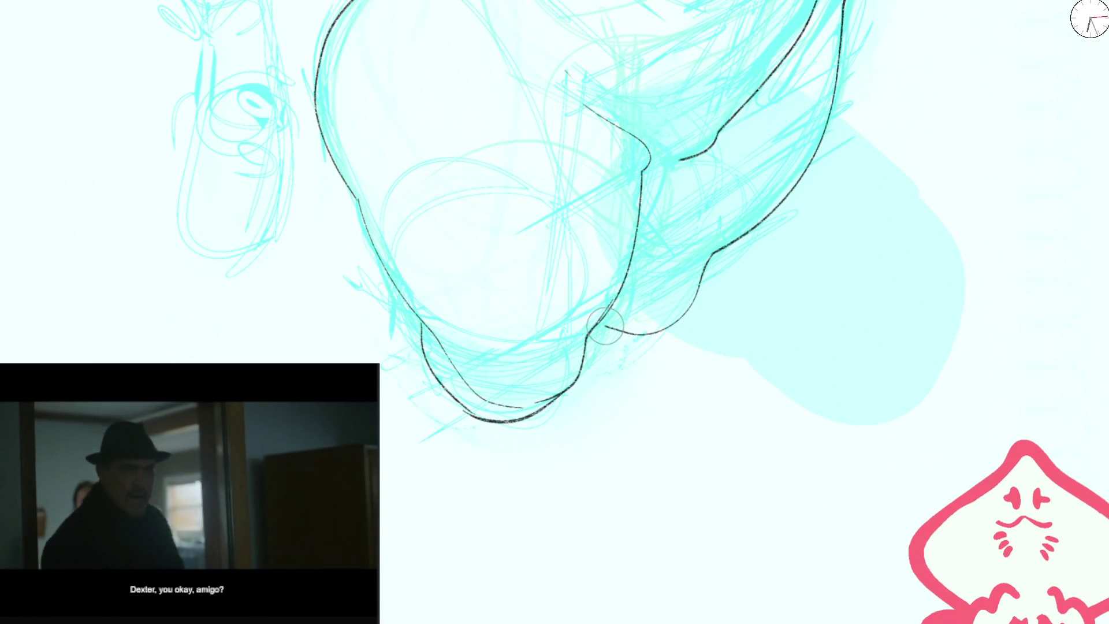
key("ctrl+z")
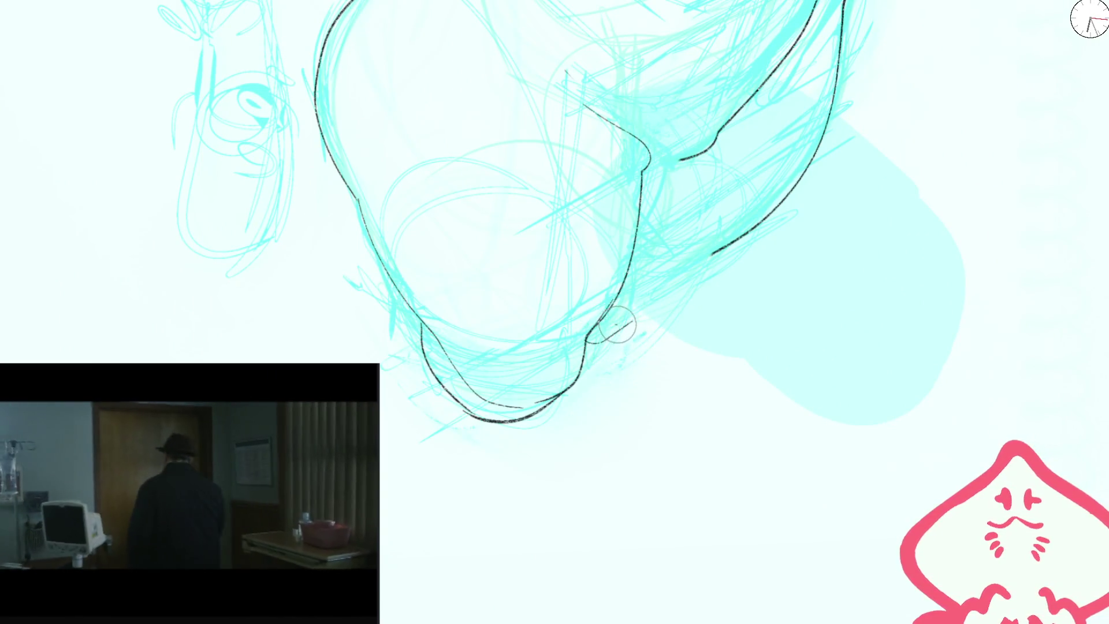
left_click_drag(431, 340, 464, 426)
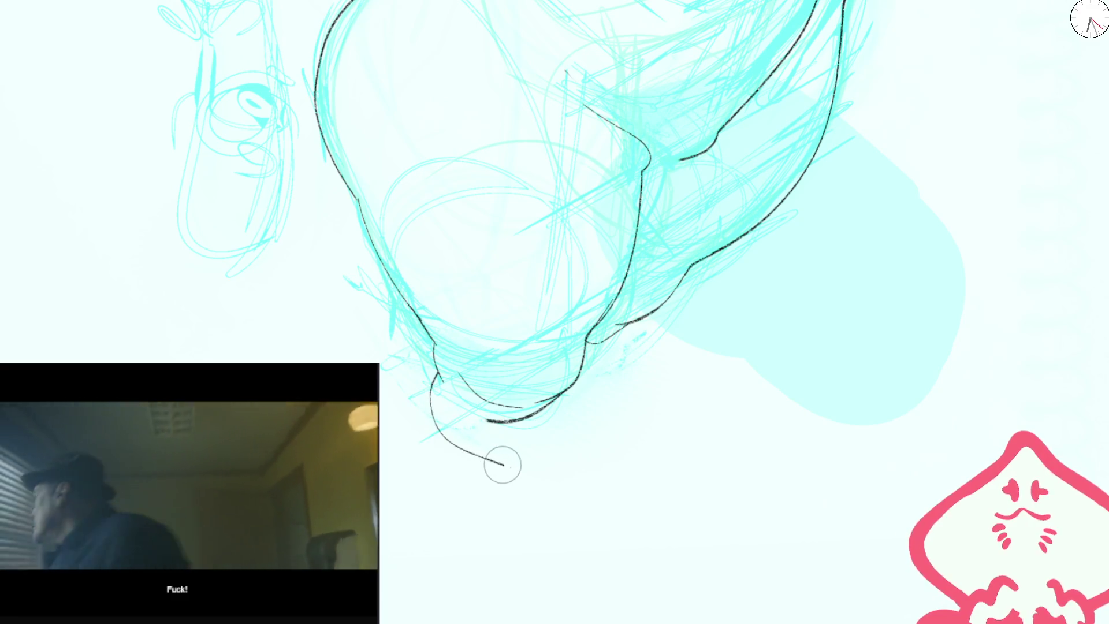
key("ctrl+z")
key("ctrl+z")
key("ctrl+z")
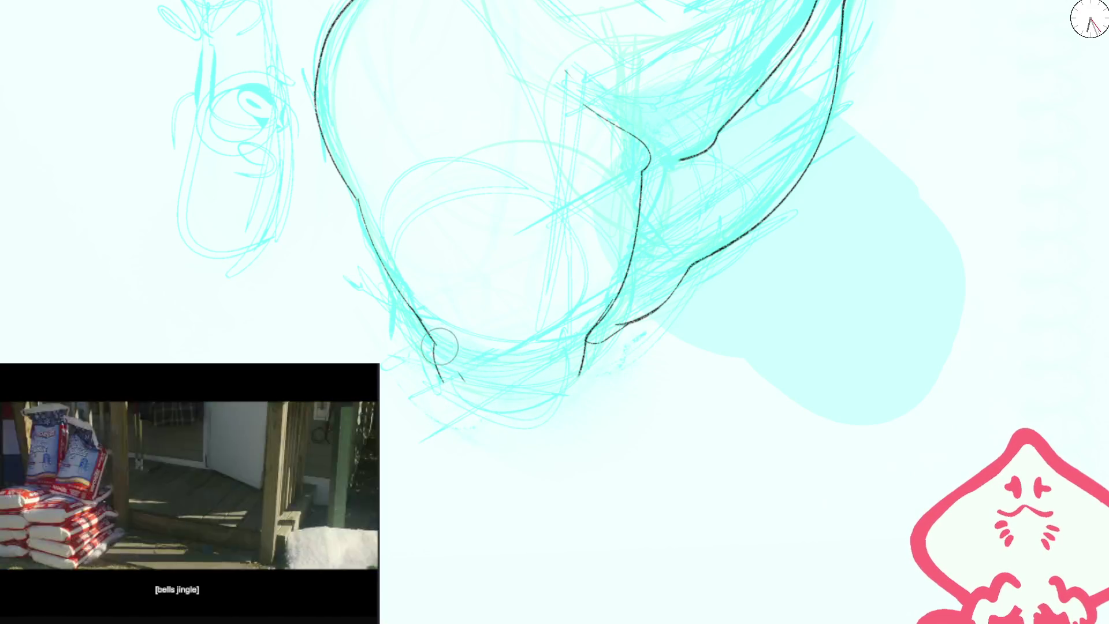
mouse_move(439, 373)
left_mouse_down()
mouse_move(518, 445)
mouse_move(566, 406)
left_mouse_up()
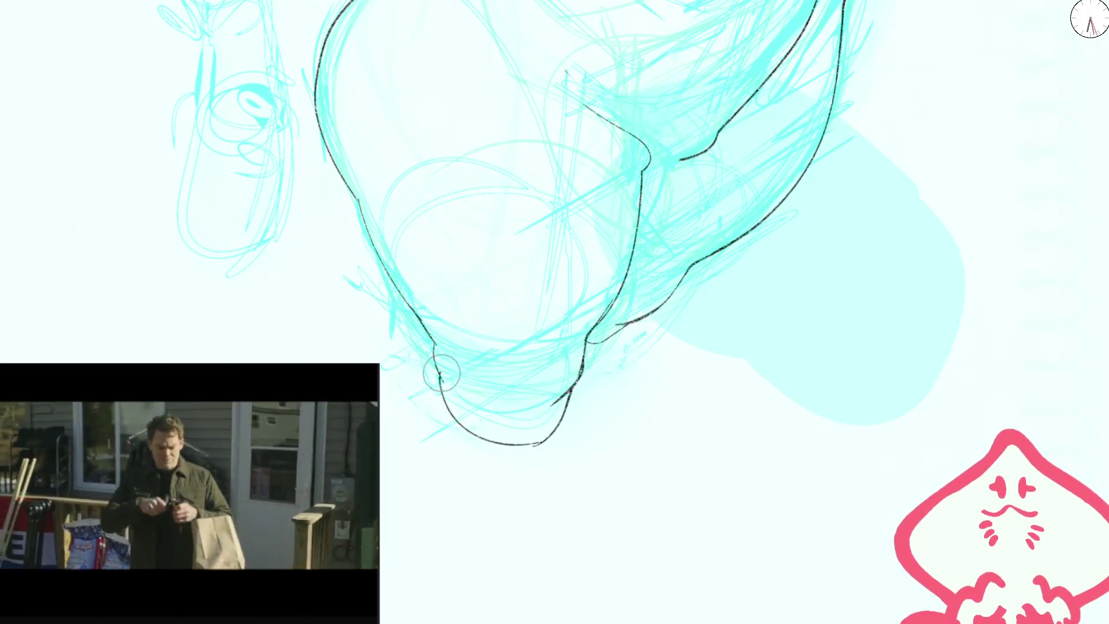
scroll(667, 186, "down", 5)
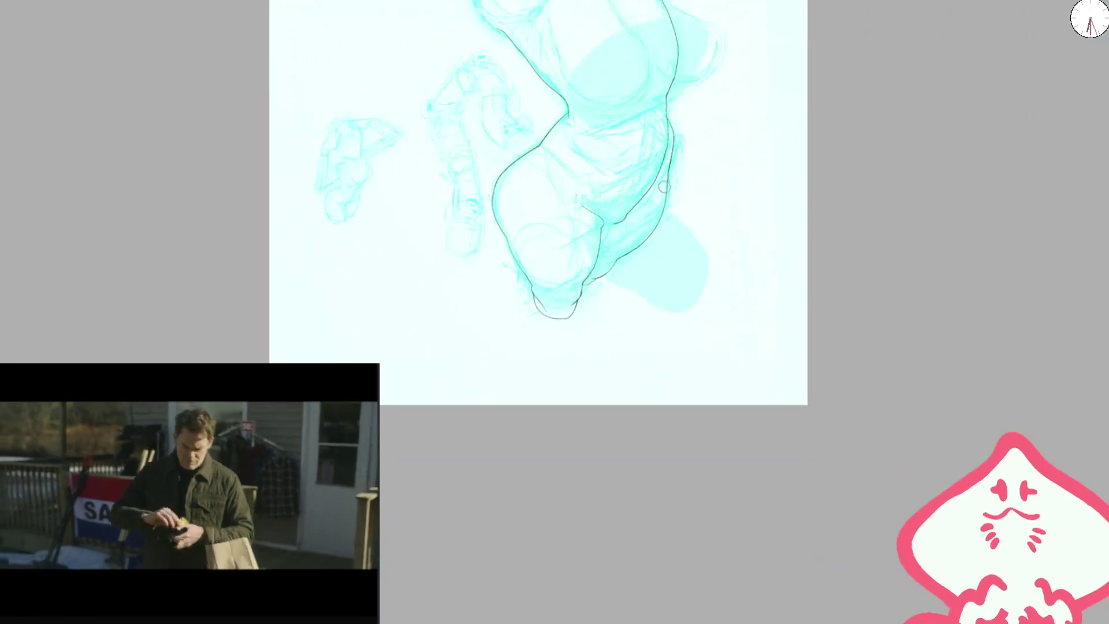
scroll(563, 313, "up", 5)
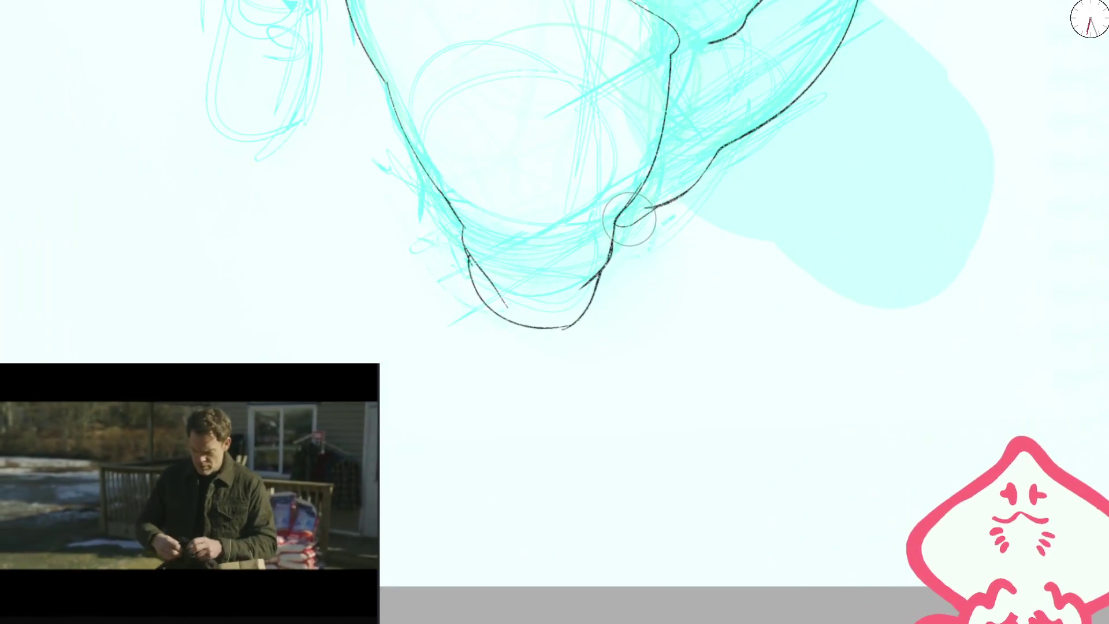
left_click_drag(652, 208, 506, 436)
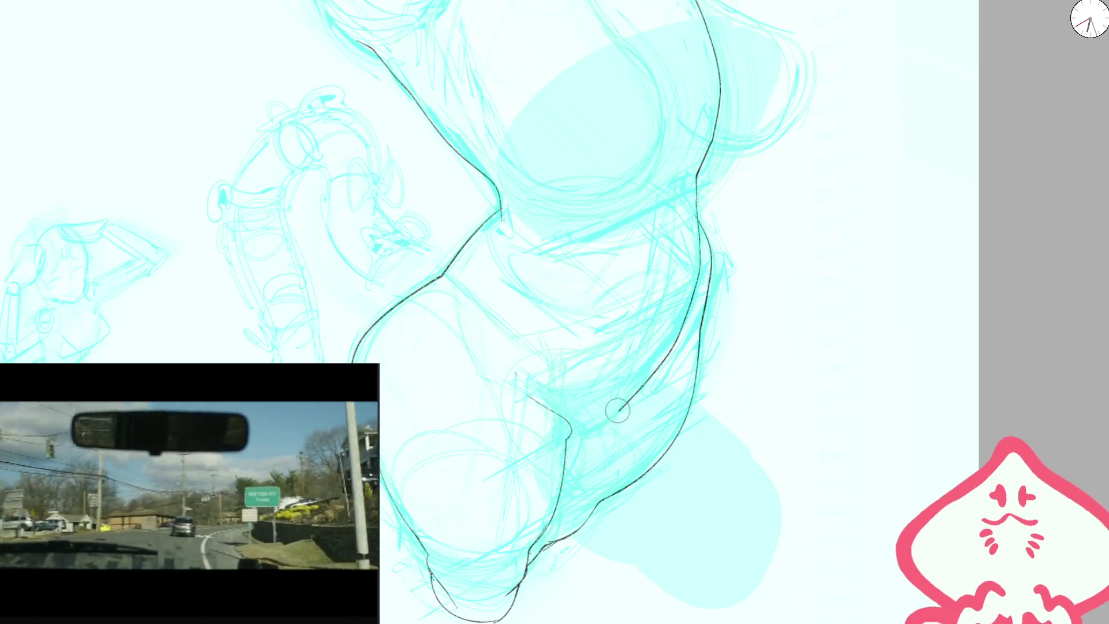
- Try a black curve along the figure's edge by the waist, then undo it
left_click_drag(568, 347, 583, 331)
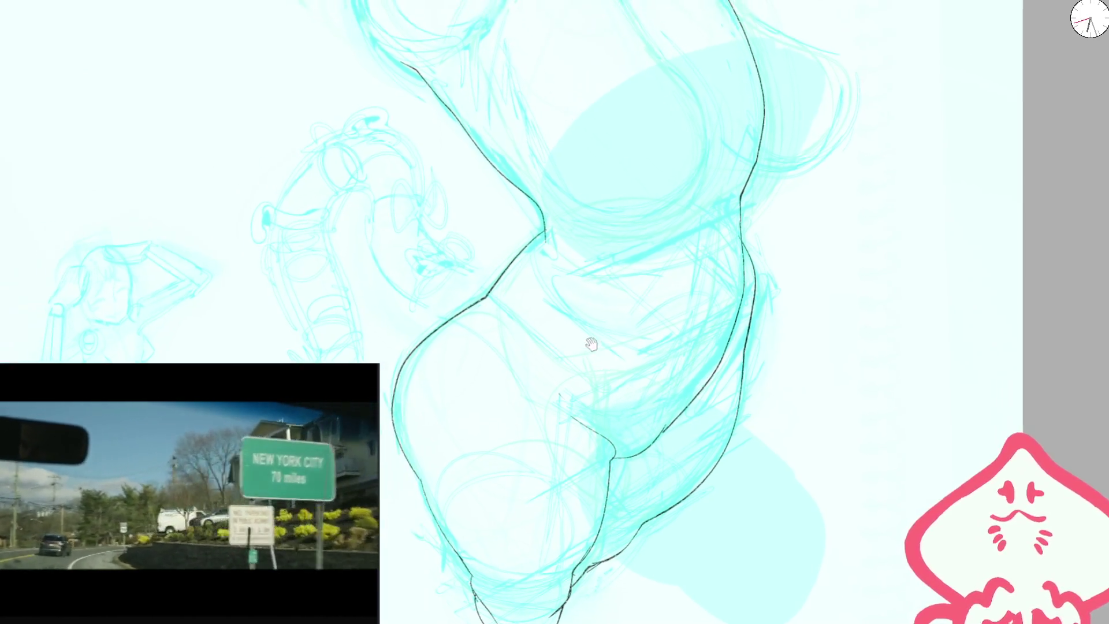
mouse_move(731, 327)
left_mouse_down()
mouse_move(527, 389)
mouse_move(631, 383)
mouse_move(678, 192)
left_mouse_up()
key("ctrl+z")
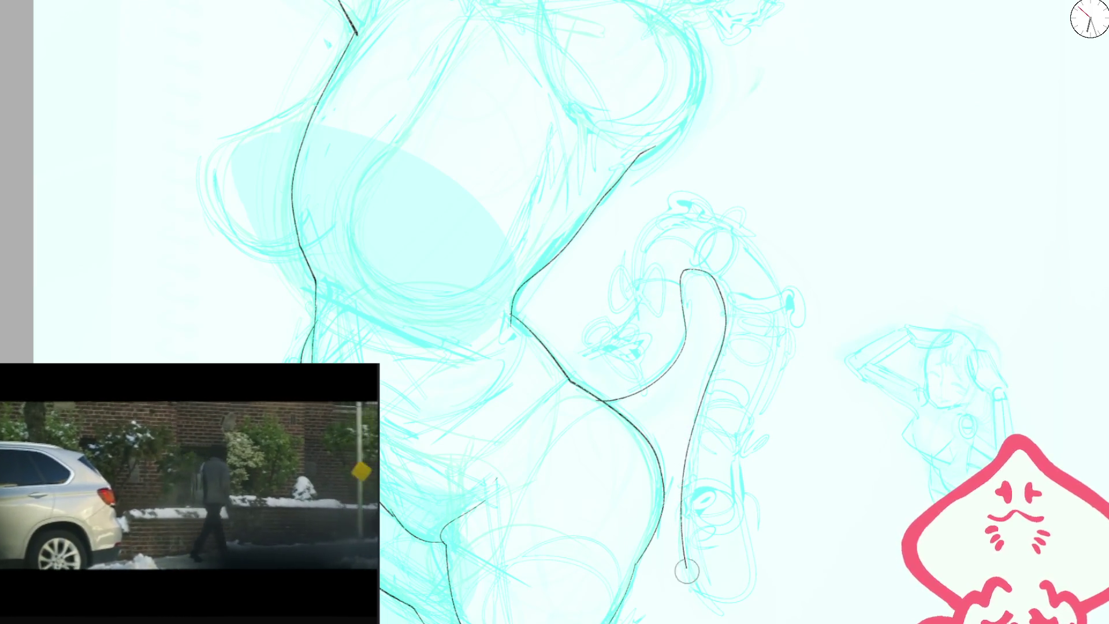
- Erase the stroke tops and redraw the tail's curling outer outline from the hip
key("ctrl+z")
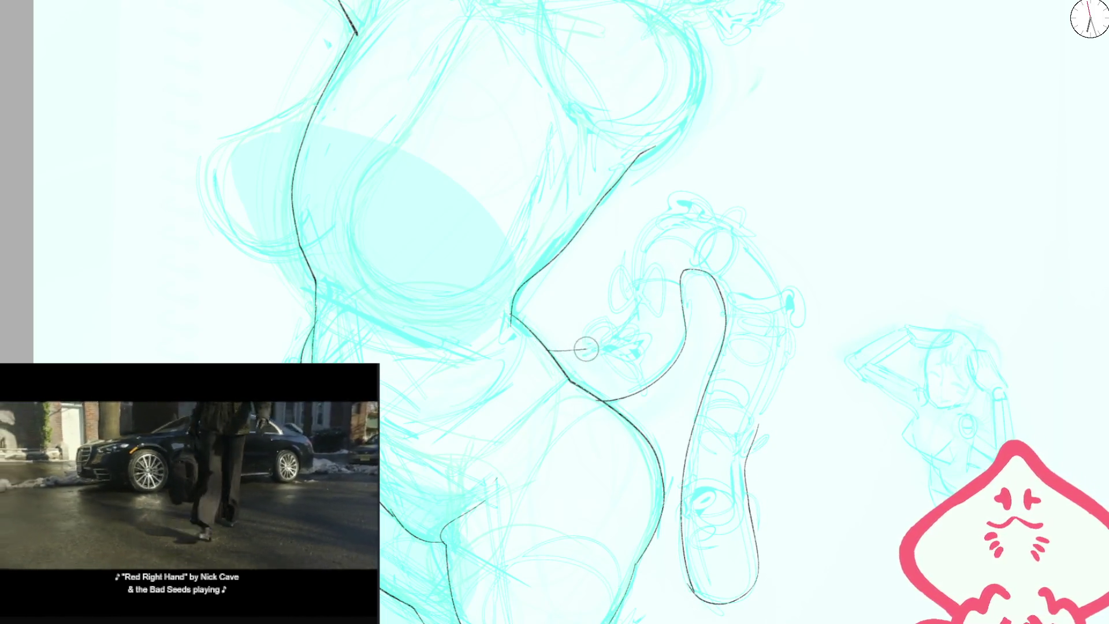
left_click_drag(586, 348, 617, 330)
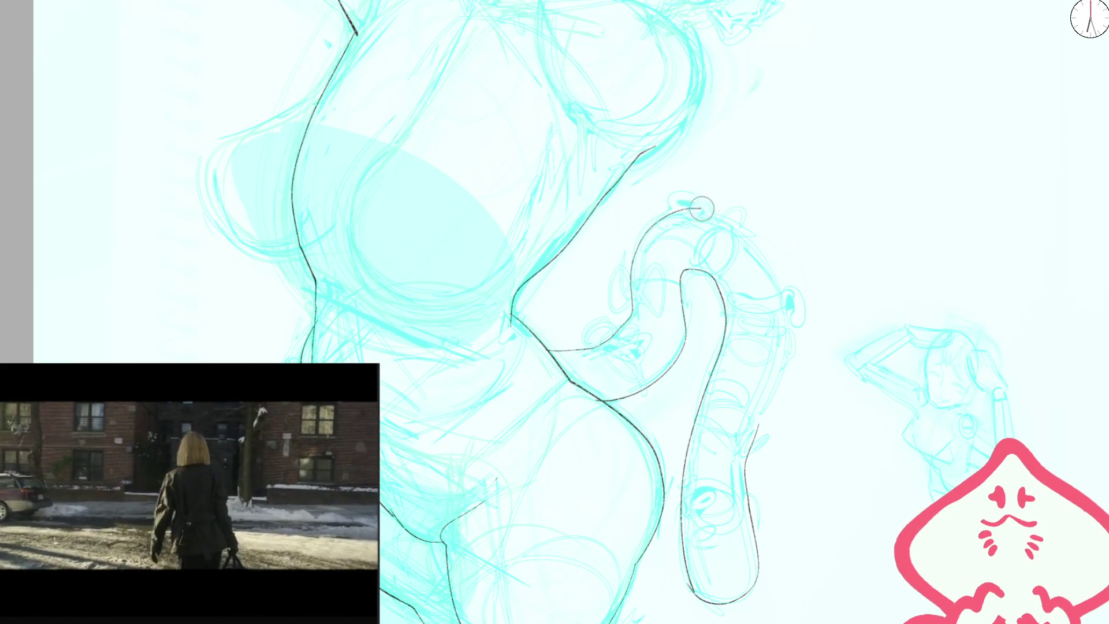
key("m")
scroll(388, 236, "up", 2)
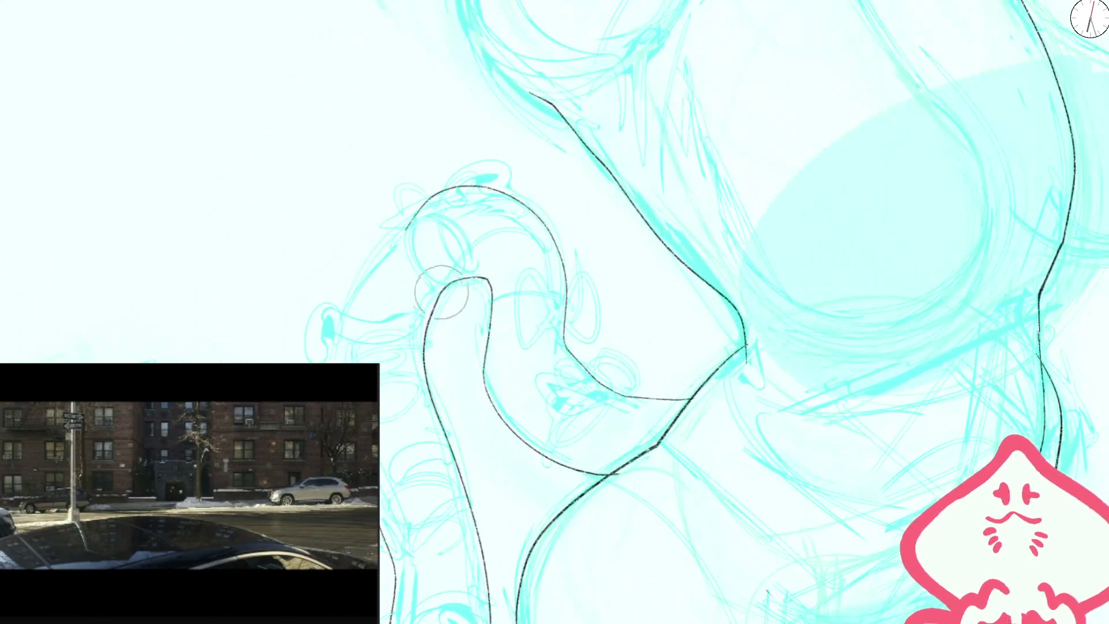
left_click_drag(433, 310, 444, 427)
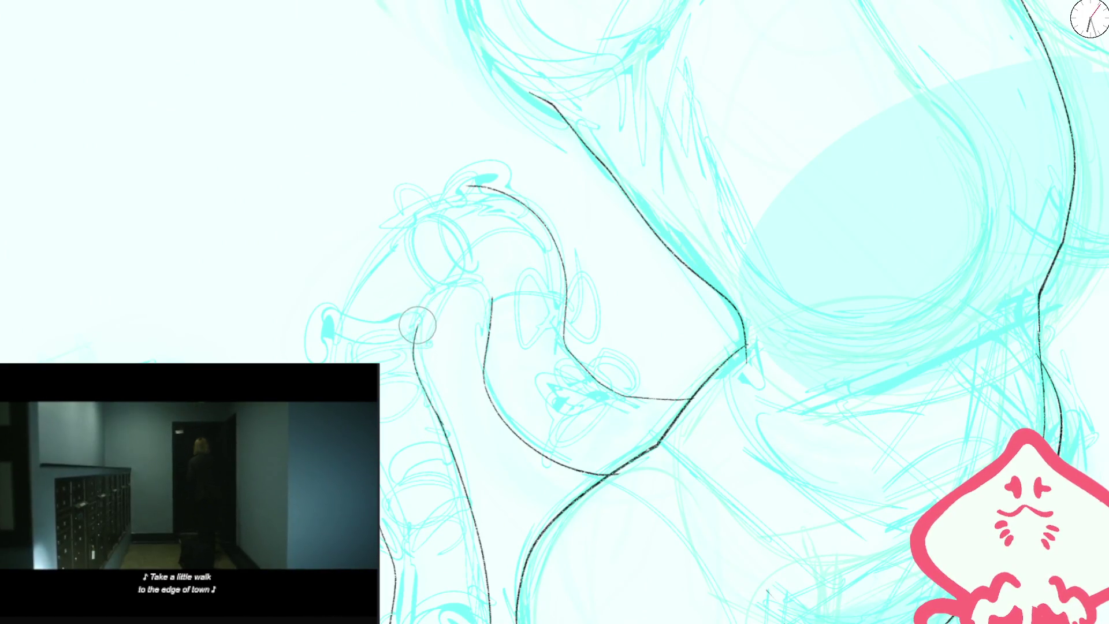
mouse_move(416, 327)
left_mouse_down()
mouse_move(495, 297)
mouse_move(413, 309)
mouse_move(486, 297)
mouse_move(484, 341)
left_mouse_up()
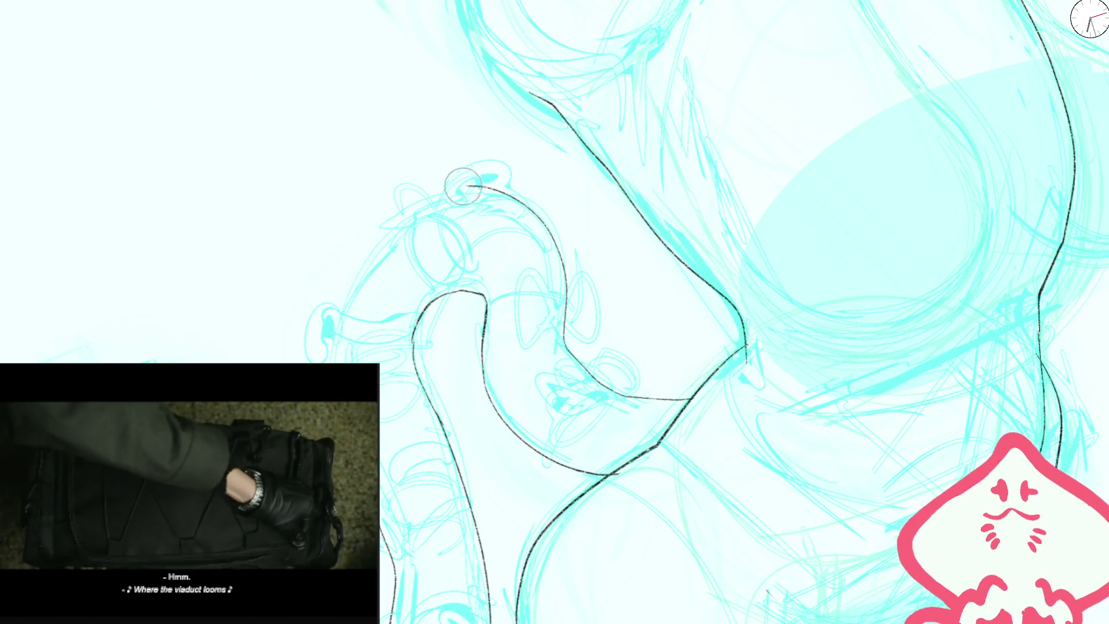
mouse_move(482, 187)
left_mouse_down()
mouse_move(353, 279)
mouse_move(340, 335)
left_mouse_up()
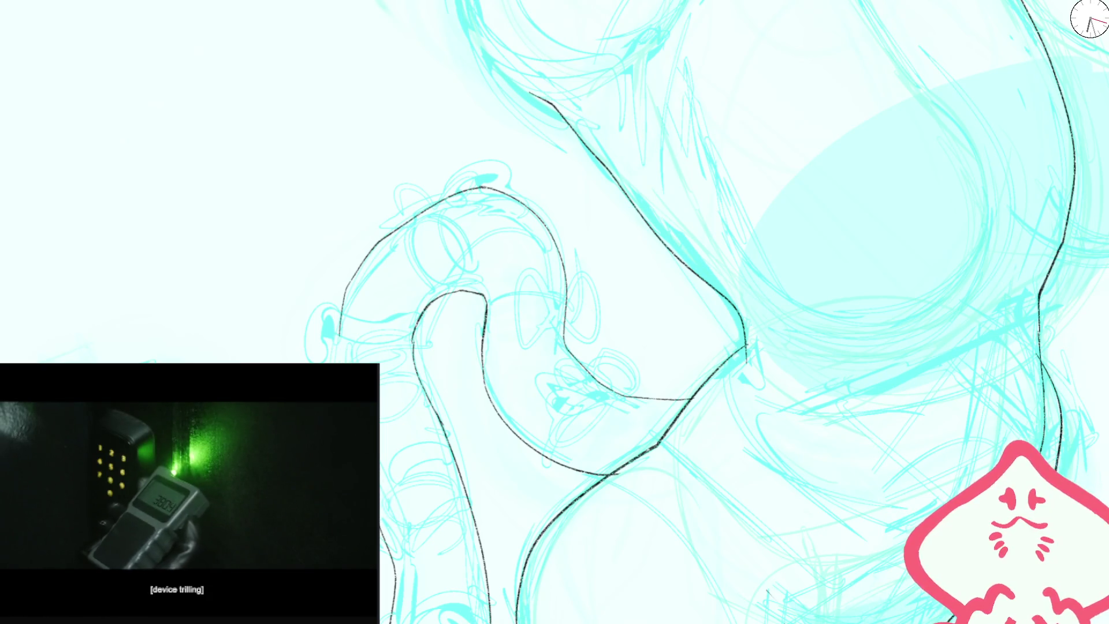
mouse_move(490, 271)
left_mouse_down()
mouse_move(560, 255)
mouse_move(564, 148)
mouse_move(524, 317)
mouse_move(457, 342)
mouse_move(497, 508)
mouse_move(489, 296)
mouse_move(595, 258)
left_mouse_up()
- Redraw a longer hip line and join it to the upper lower-body outline
key("ctrl+0")
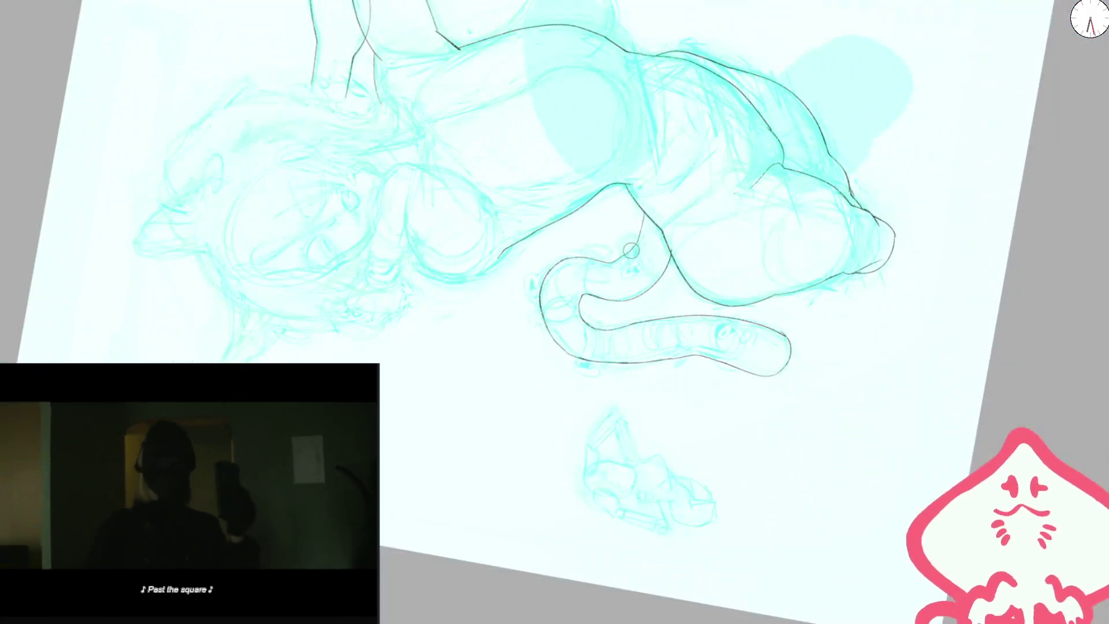
key("5")
key("m")
scroll(533, 325, "up", 5)
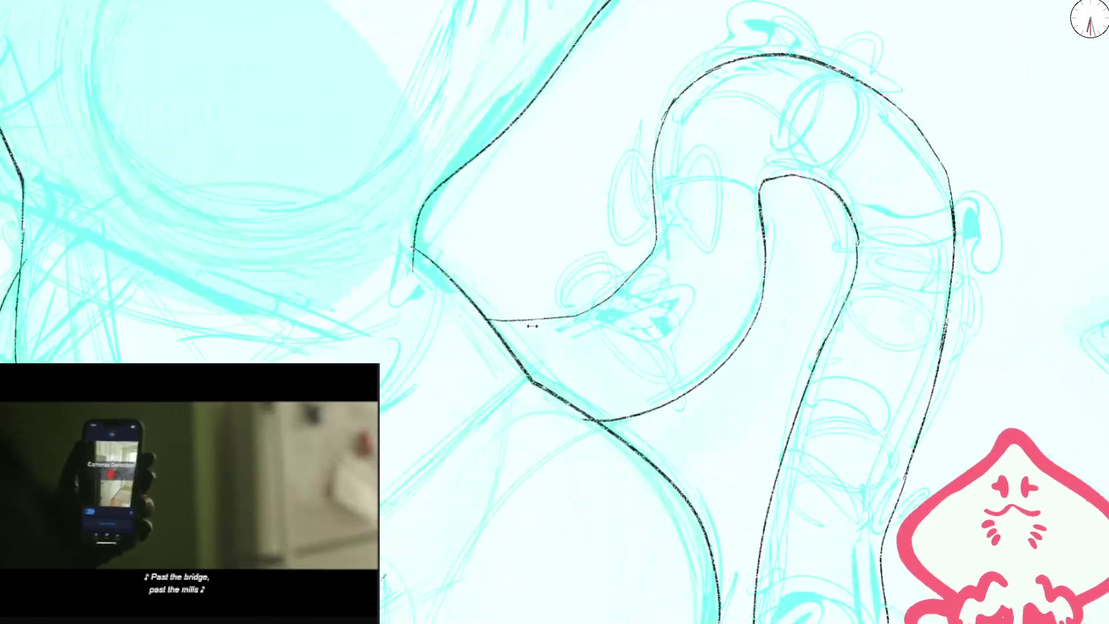
scroll(507, 285, "down", 3)
key("6")
scroll(387, 347, "up", 3)
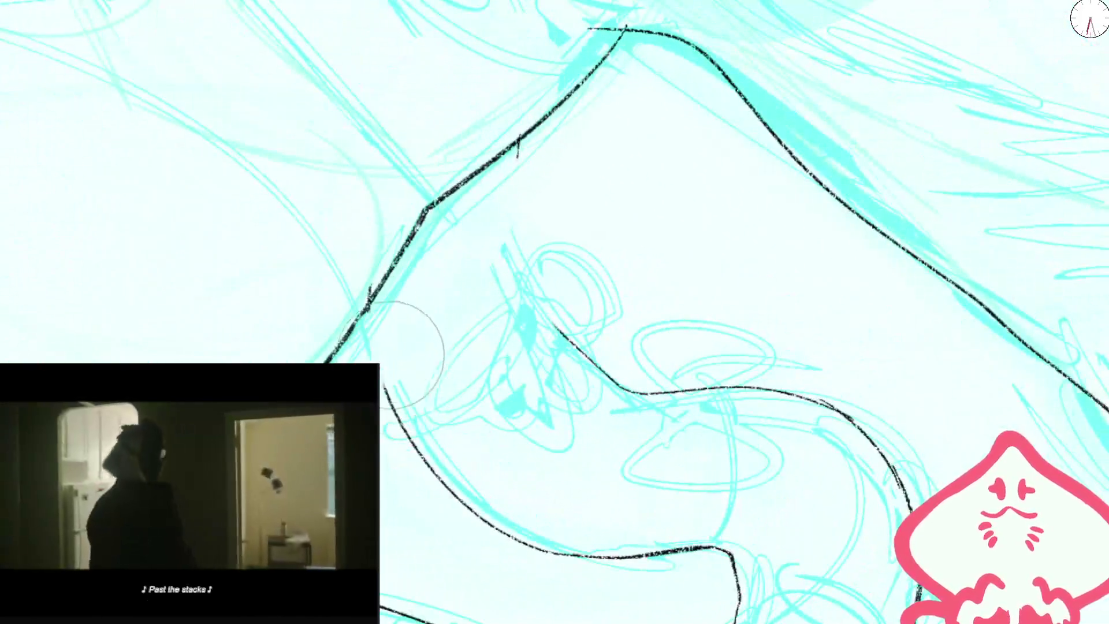
key("ctrl+z")
left_click_drag(370, 321, 440, 460)
key("ctrl+z")
left_click_drag(465, 507, 361, 314)
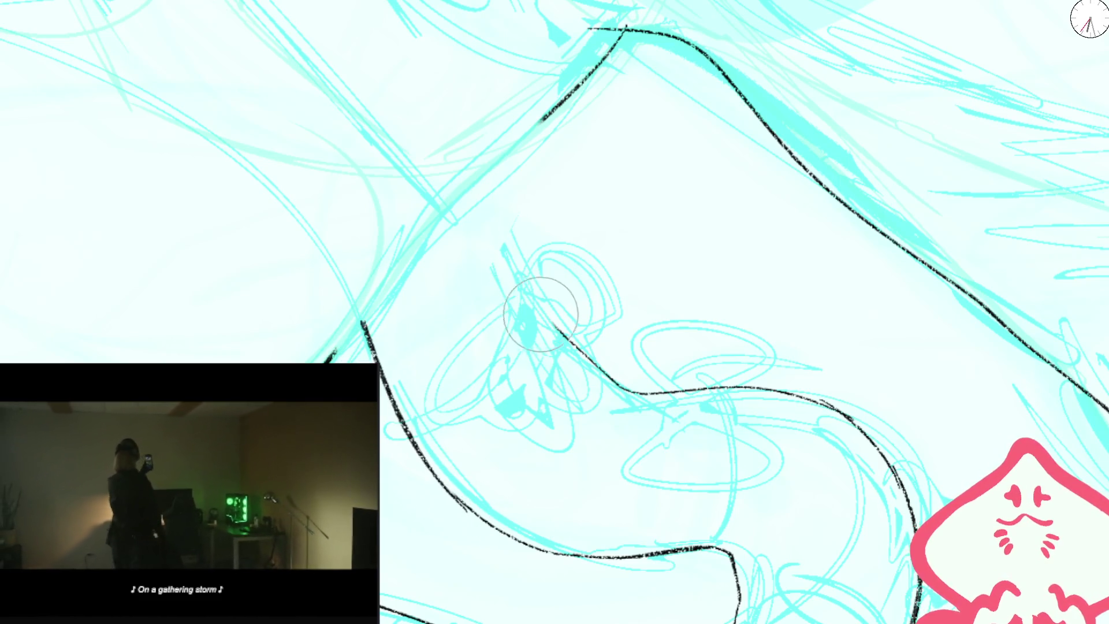
left_click_drag(540, 315, 473, 183)
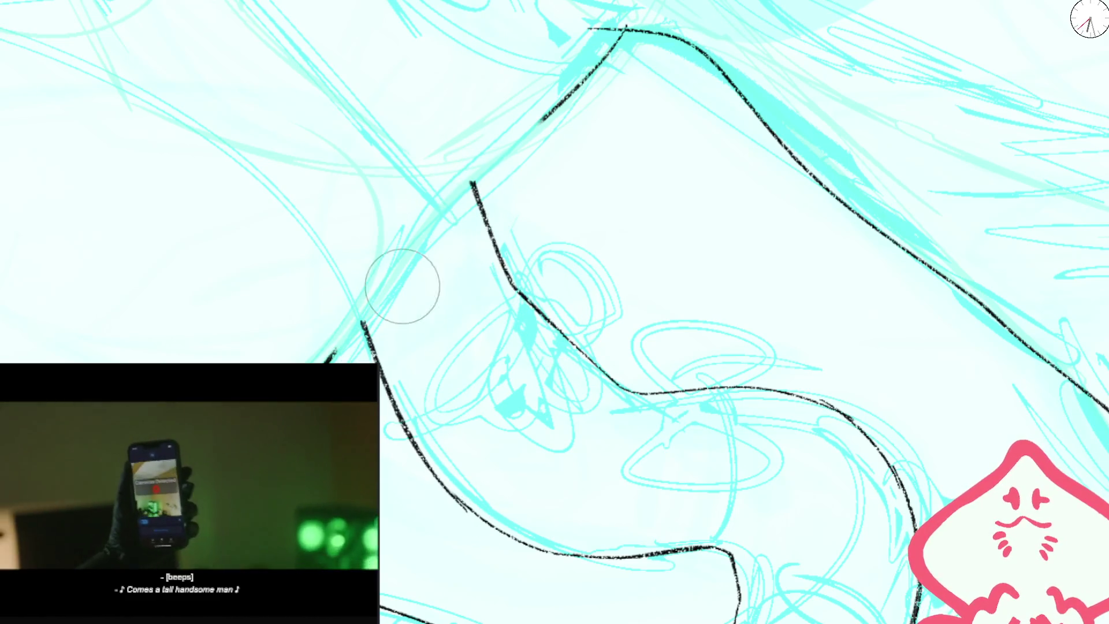
mouse_move(364, 319)
left_mouse_down()
mouse_move(450, 198)
mouse_move(578, 86)
left_mouse_up()
- Ink the tail's left edge, then the legs' right contour with a smaller brush
scroll(601, 69, "down", 5)
mouse_move(750, 161)
left_mouse_down()
mouse_move(716, 111)
mouse_move(691, 152)
left_mouse_up()
scroll(630, 370, "up", 5)
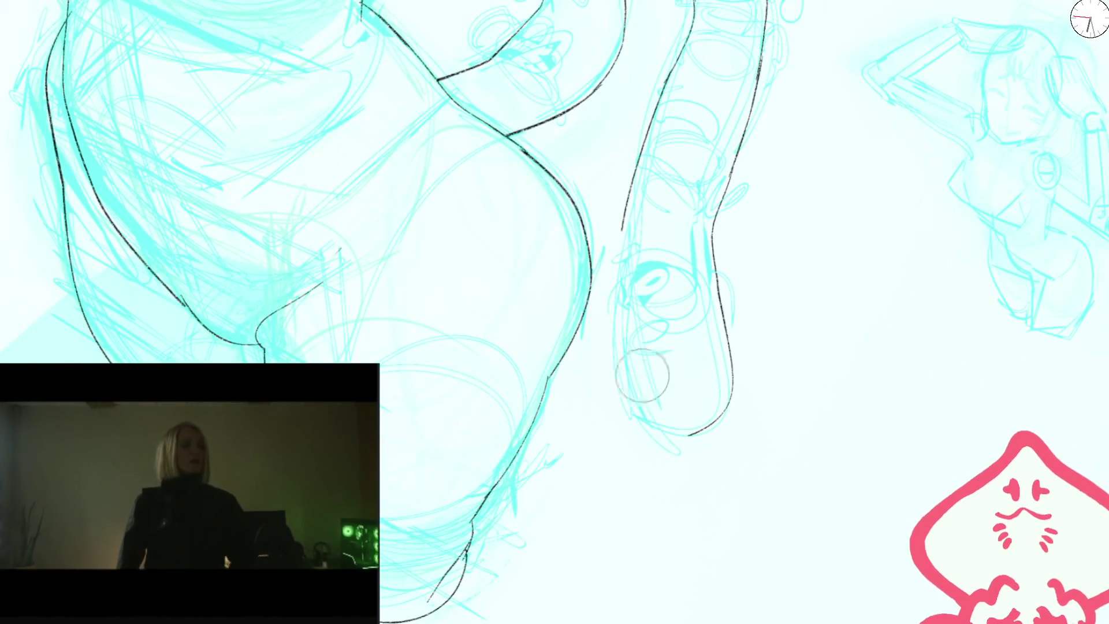
mouse_move(619, 216)
left_mouse_down()
mouse_move(632, 365)
mouse_move(681, 423)
mouse_move(731, 397)
left_mouse_up()
scroll(718, 292, "down", 3)
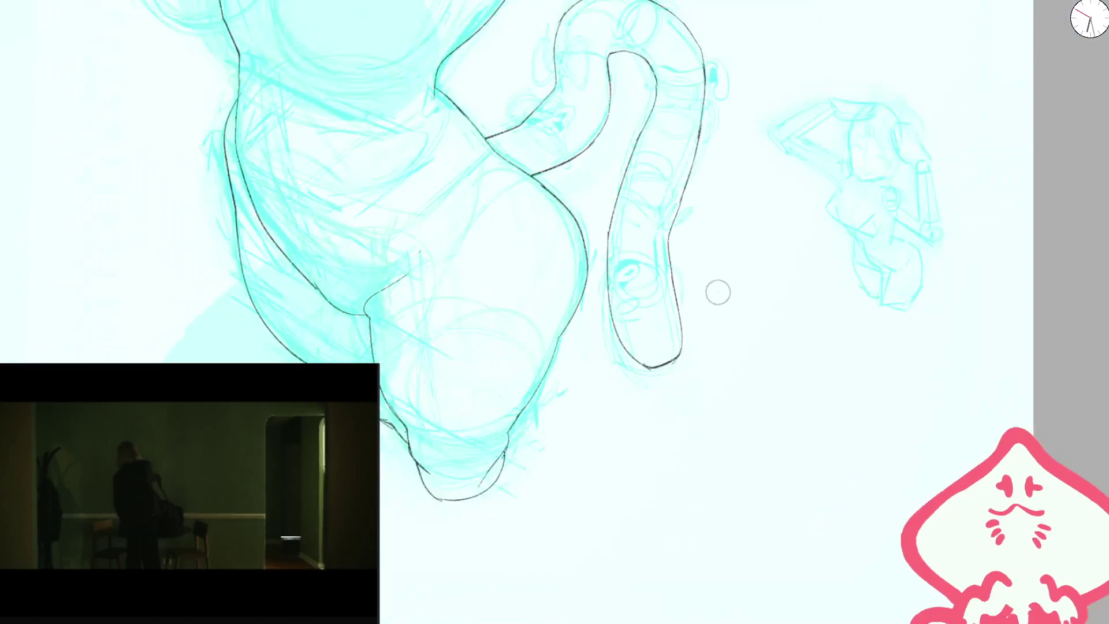
scroll(715, 297, "down", 3)
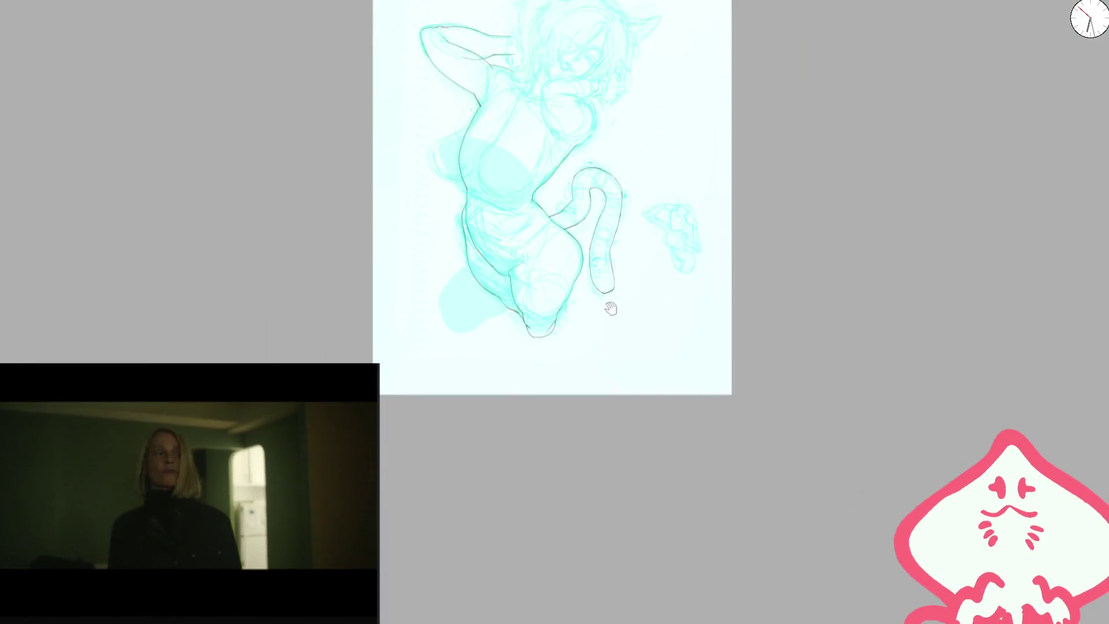
scroll(549, 312, "up", 3)
scroll(549, 312, "up", 2)
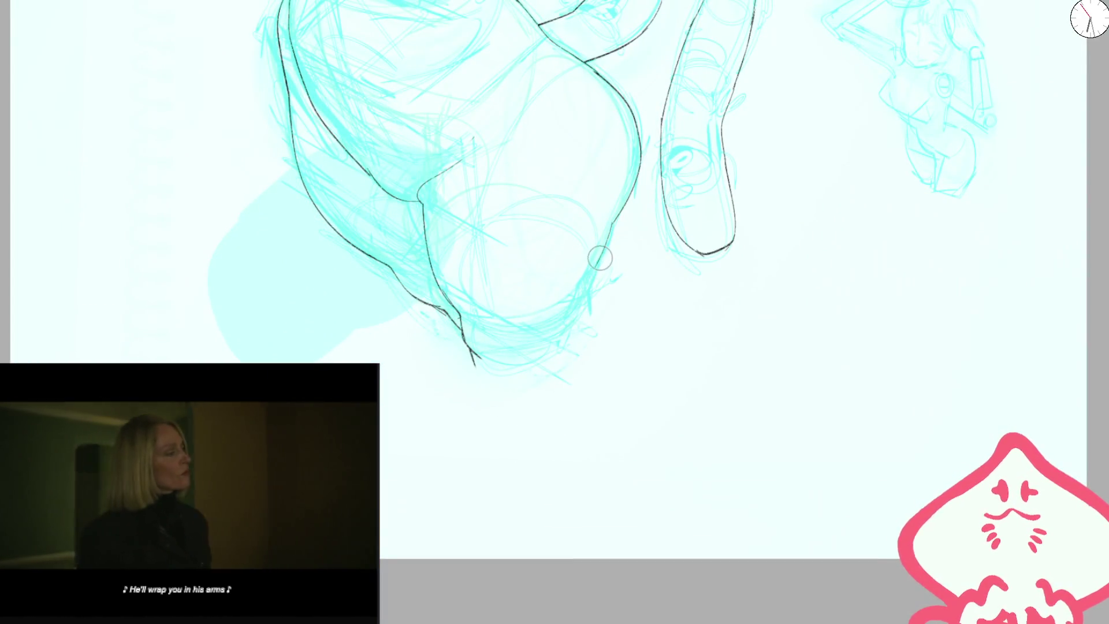
key("bracketleft")
key("bracketleft")
key("bracketleft")
left_click_drag(614, 230, 552, 364)
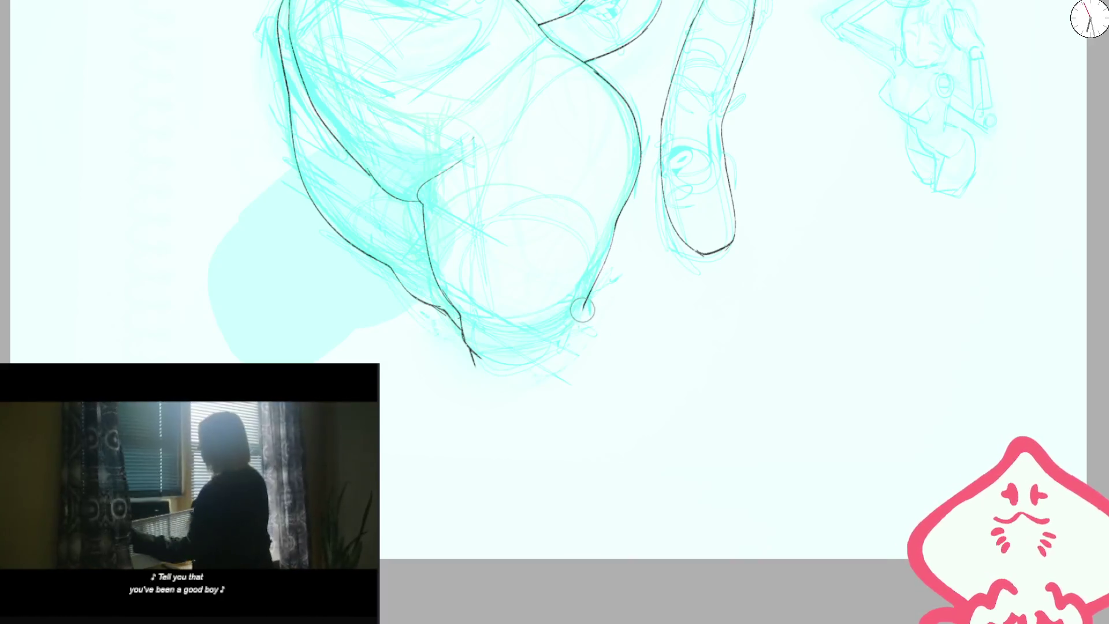
left_click_drag(465, 342, 501, 378)
key("ctrl+0")
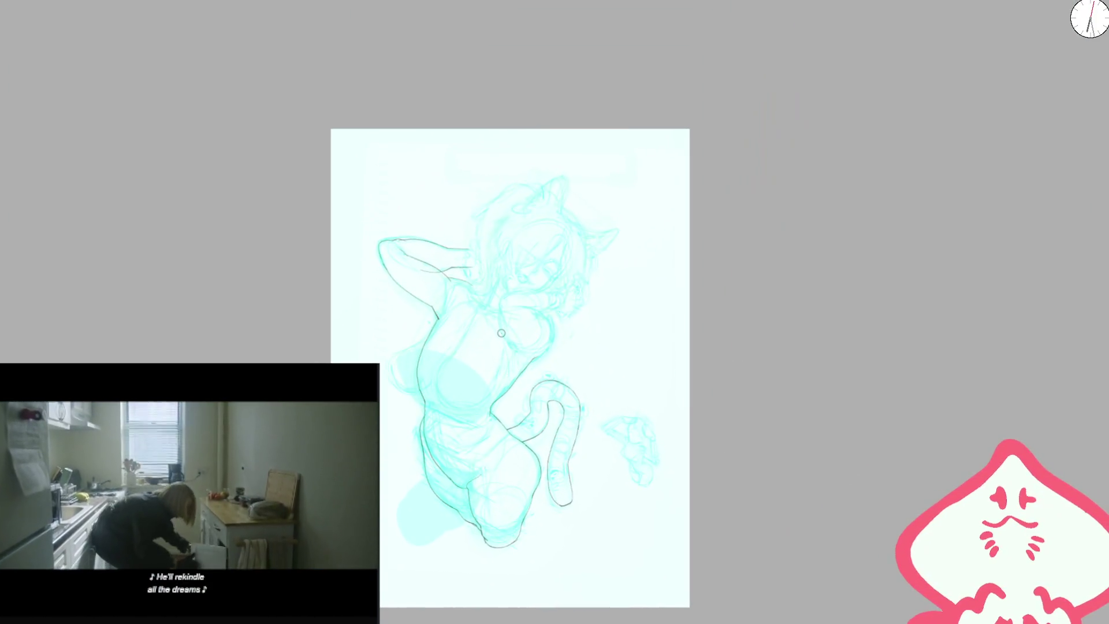
- Ink a line up the side of the torso and a short stroke at its top
key("m")
scroll(669, 331, "up", 3)
scroll(669, 332, "up", 3)
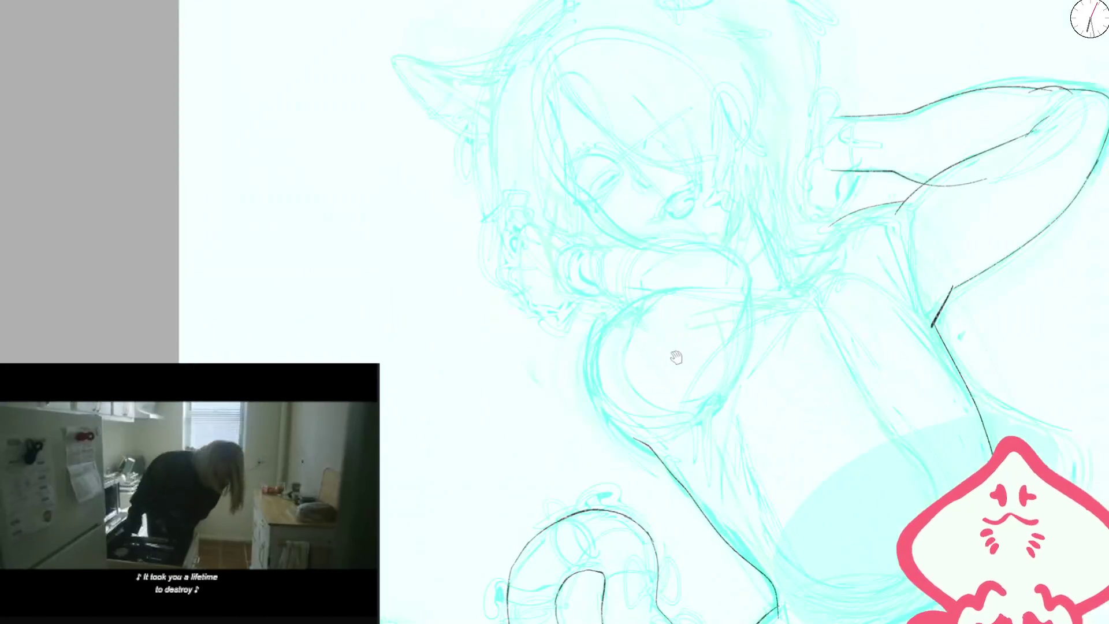
left_click_drag(660, 469, 621, 368)
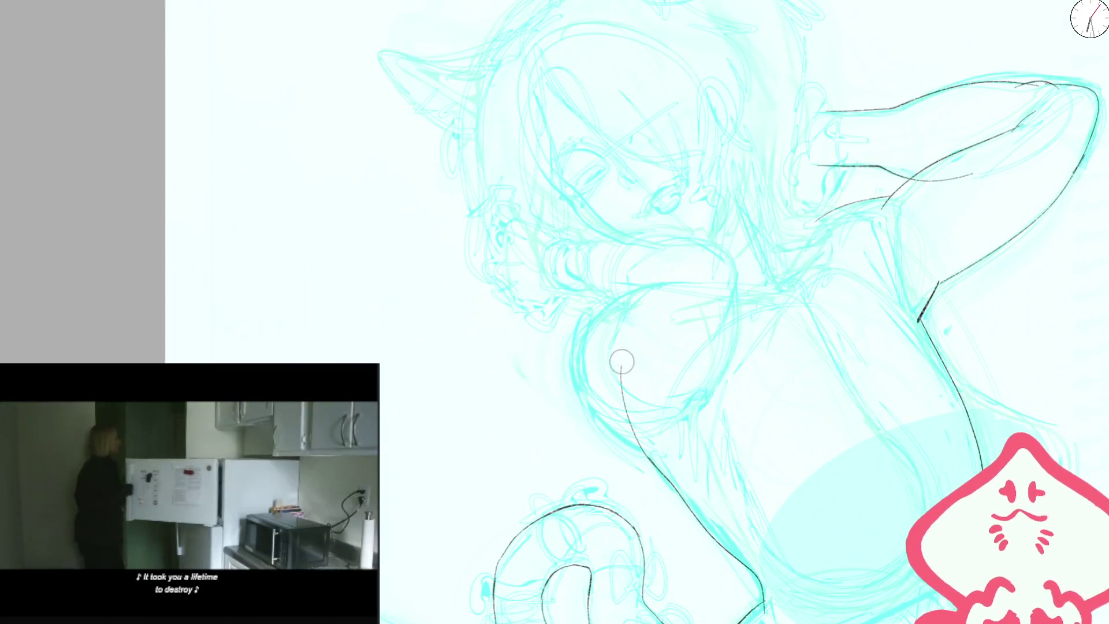
key("6")
key("6")
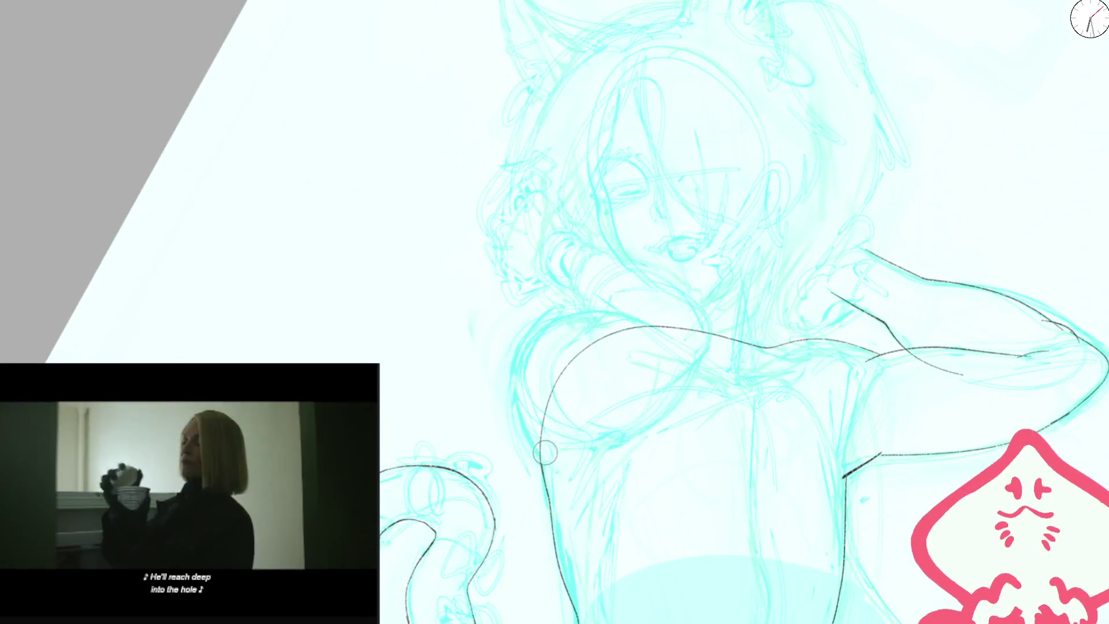
left_click_drag(532, 321, 623, 315)
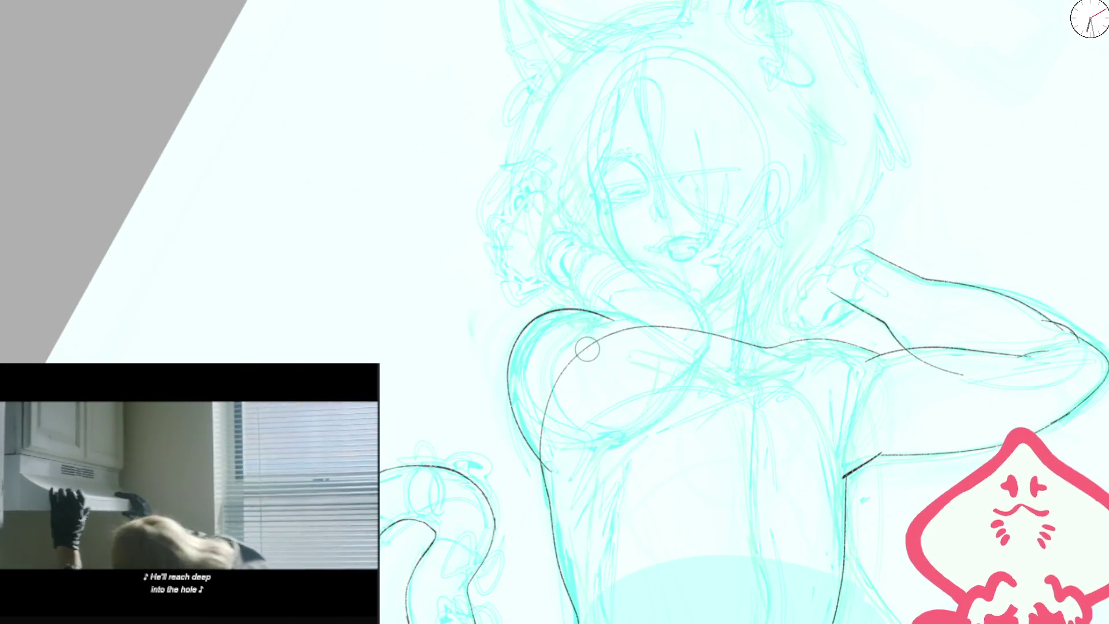
- Ink the chest curve below the arm, the sleeve, and the curves beneath it
key("m")
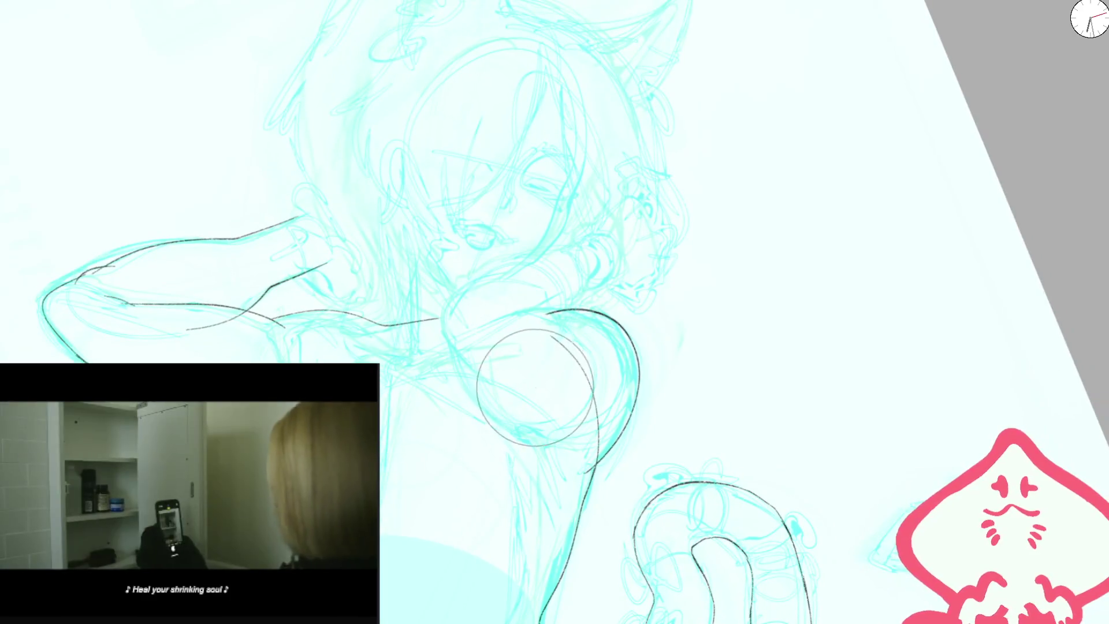
key("6")
key("ctrl+z")
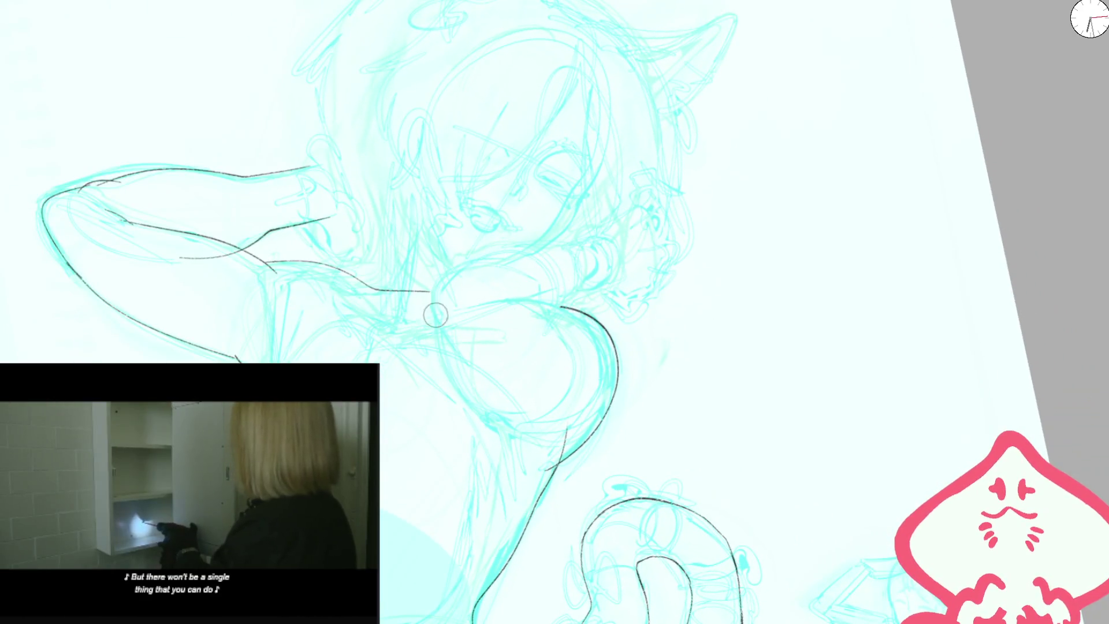
mouse_move(438, 334)
left_mouse_down()
mouse_move(477, 267)
mouse_move(553, 248)
mouse_move(540, 249)
mouse_move(566, 303)
mouse_move(618, 254)
left_mouse_up()
key("m")
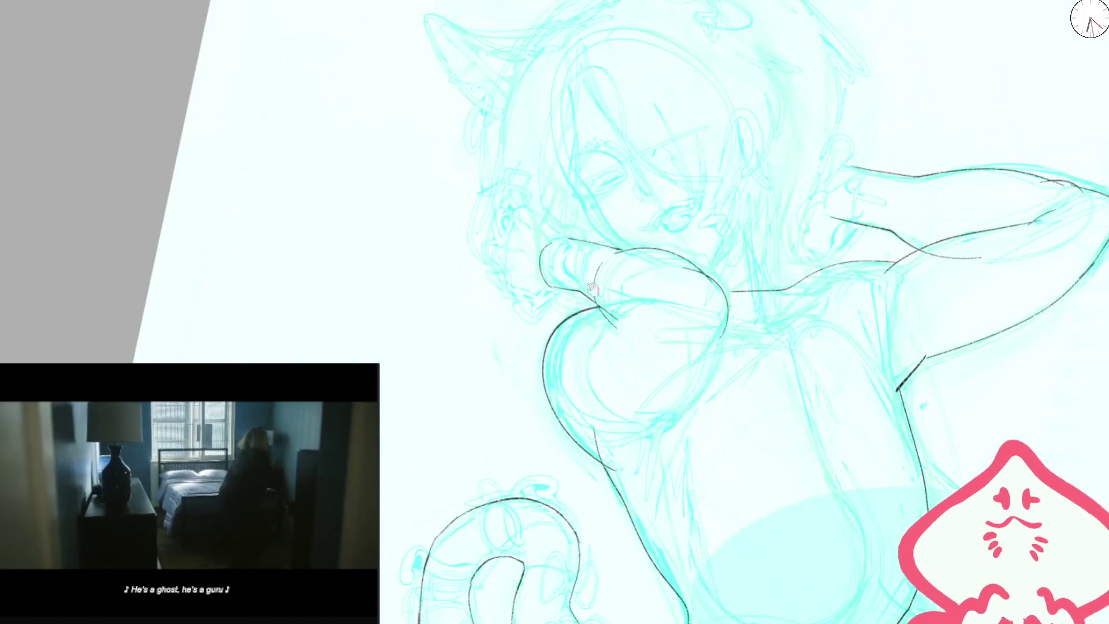
scroll(589, 326, "up", 3)
mouse_move(568, 307)
left_mouse_down()
mouse_move(587, 346)
mouse_move(506, 416)
left_mouse_up()
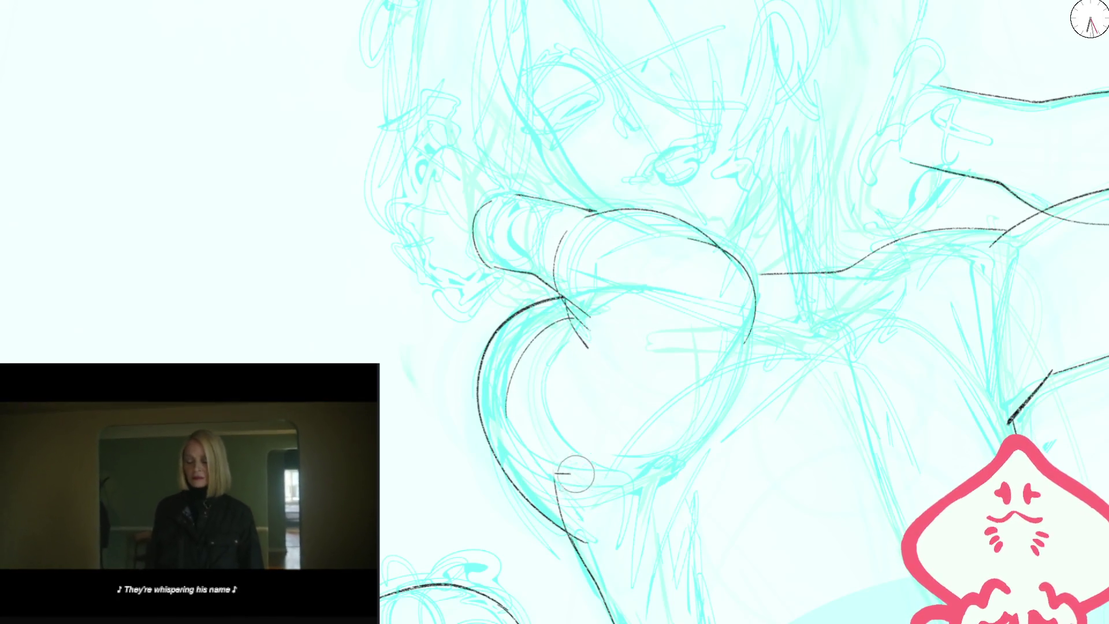
left_click_drag(554, 475, 754, 363)
scroll(585, 325, "down", 5)
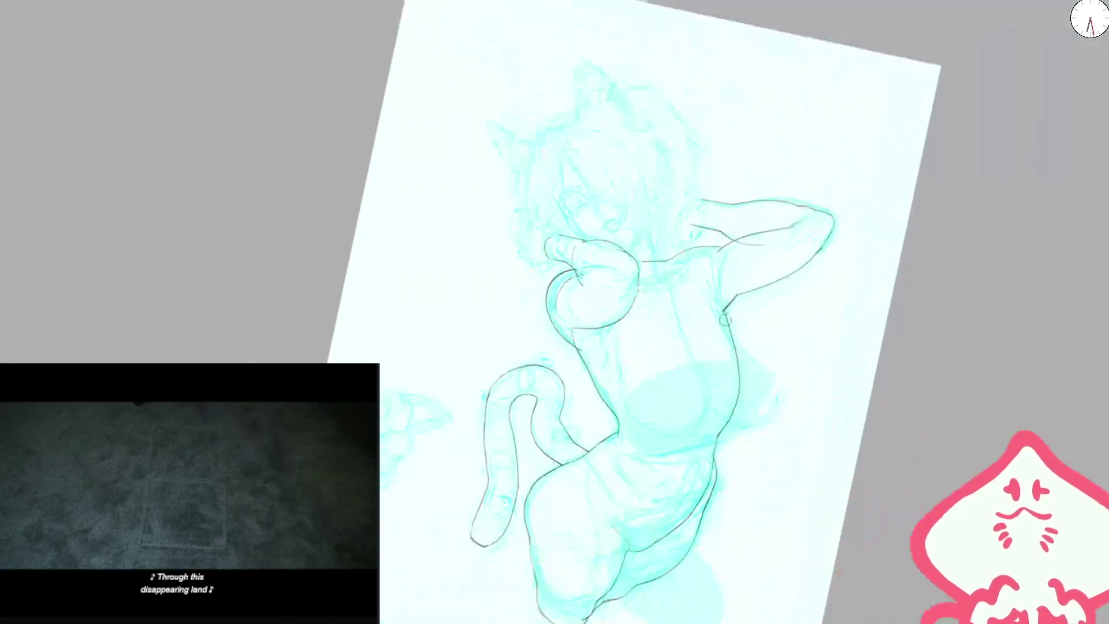
- Ink a short stroke near the sleeve and extend the curve down the chest
scroll(585, 325, "up", 5)
left_click_drag(580, 341, 546, 375)
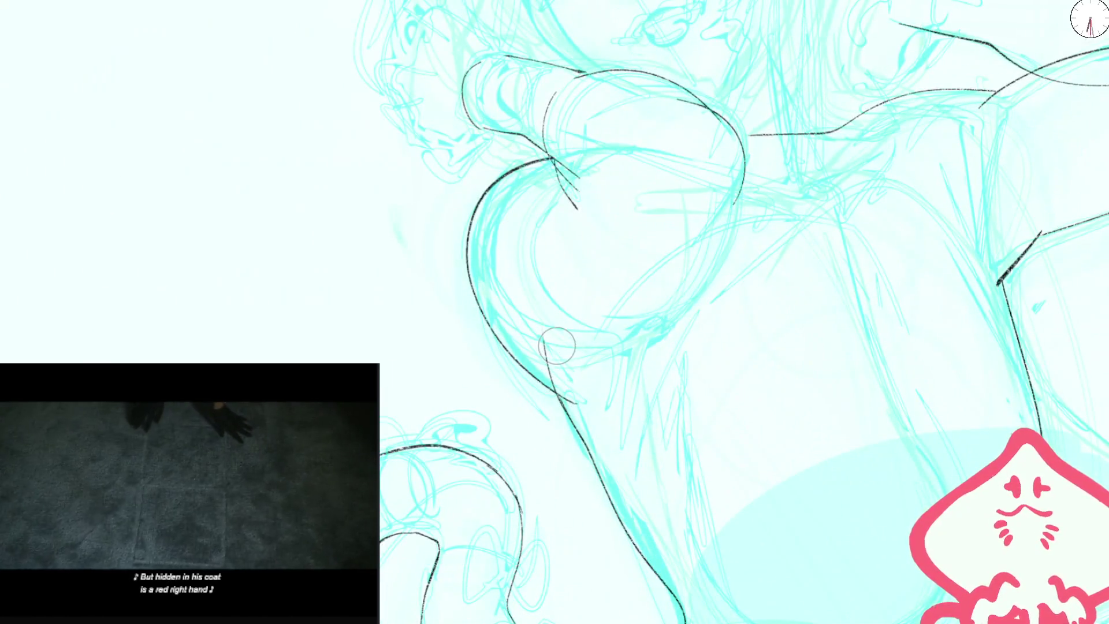
scroll(577, 200, "up", 2)
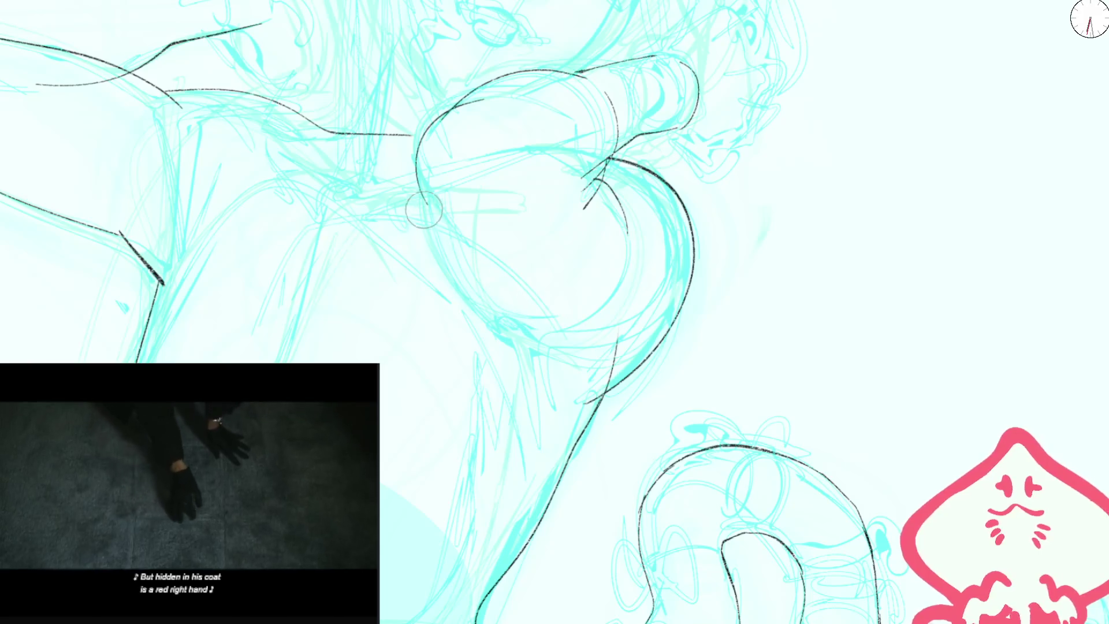
left_click_drag(425, 201, 462, 287)
left_click_drag(503, 328, 525, 336)
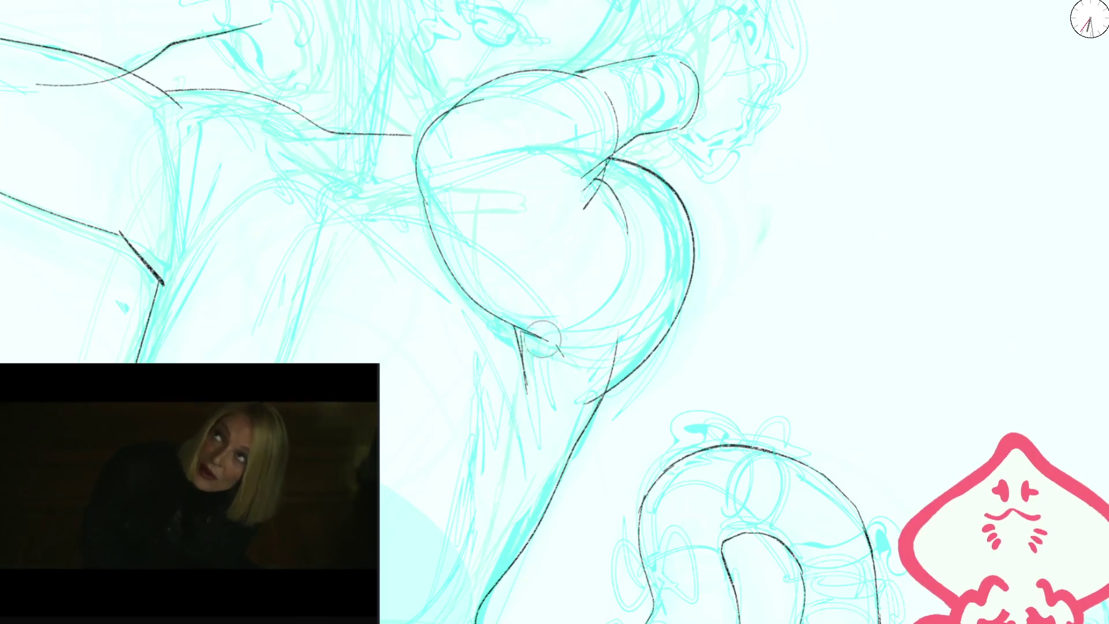
- Redraw the piece of curve below the sleeve with a fine brush
scroll(592, 167, "down", 5)
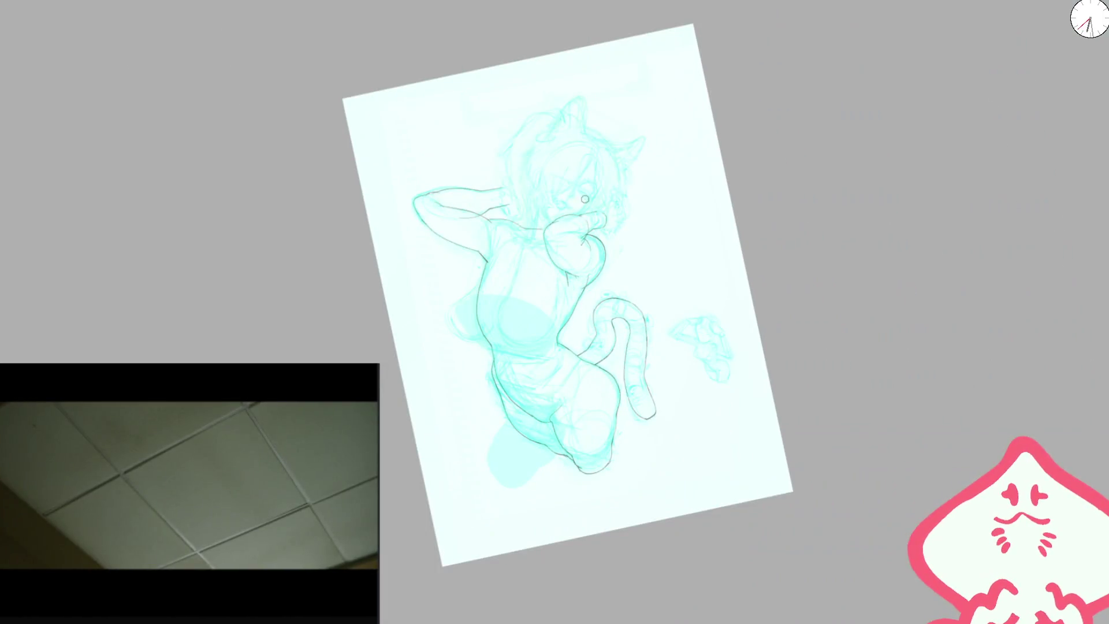
scroll(575, 239, "up", 5)
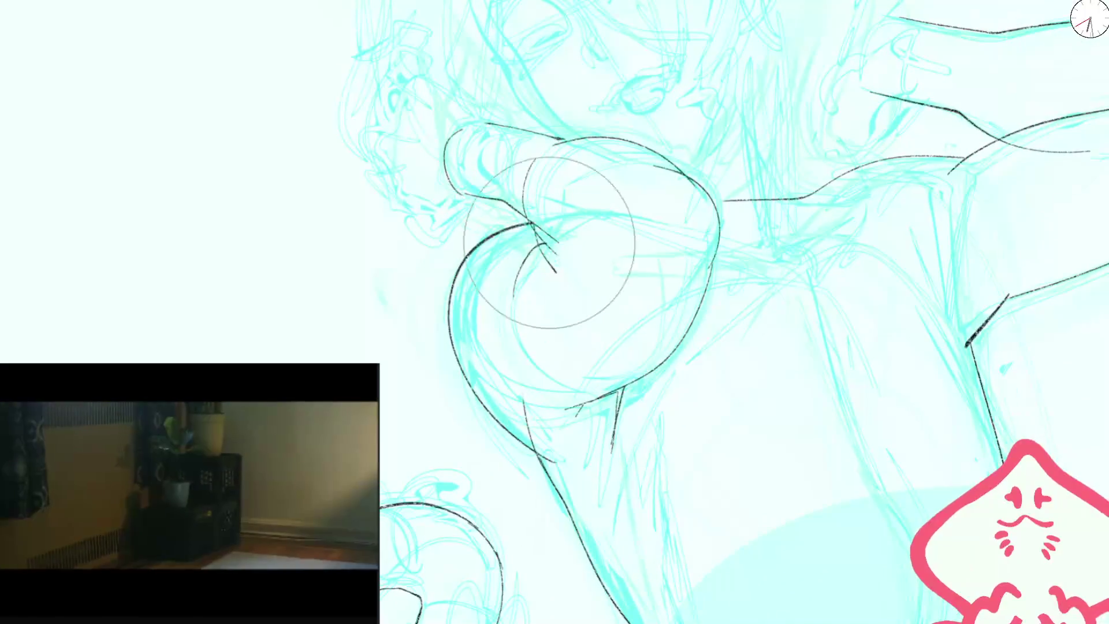
left_click_drag(525, 213, 552, 252)
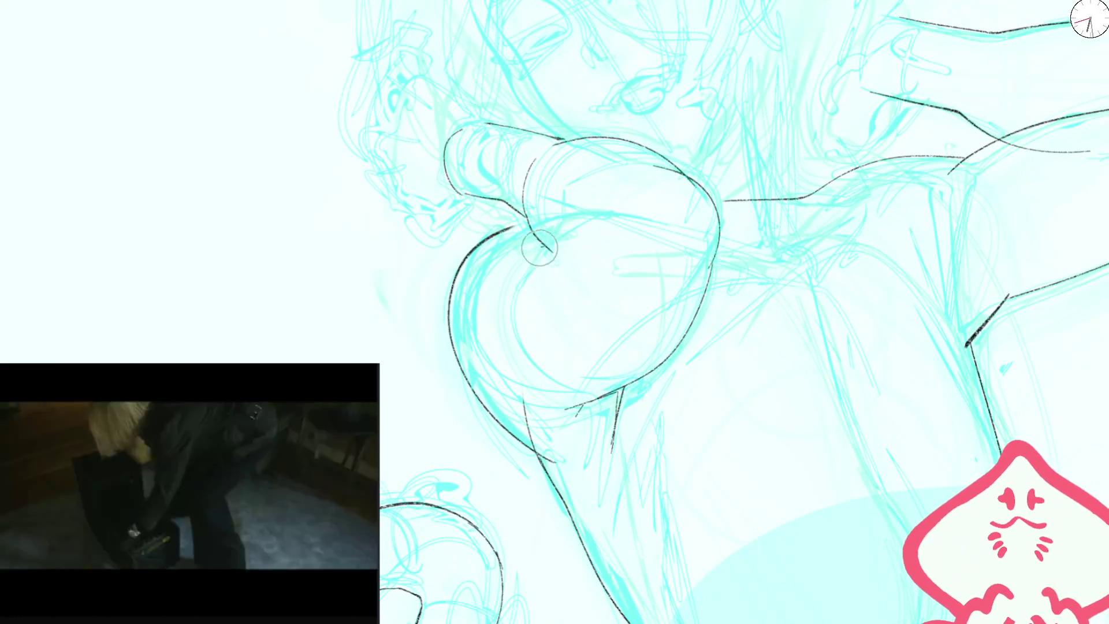
key("bracketright")
key("bracketright")
key("bracketright")
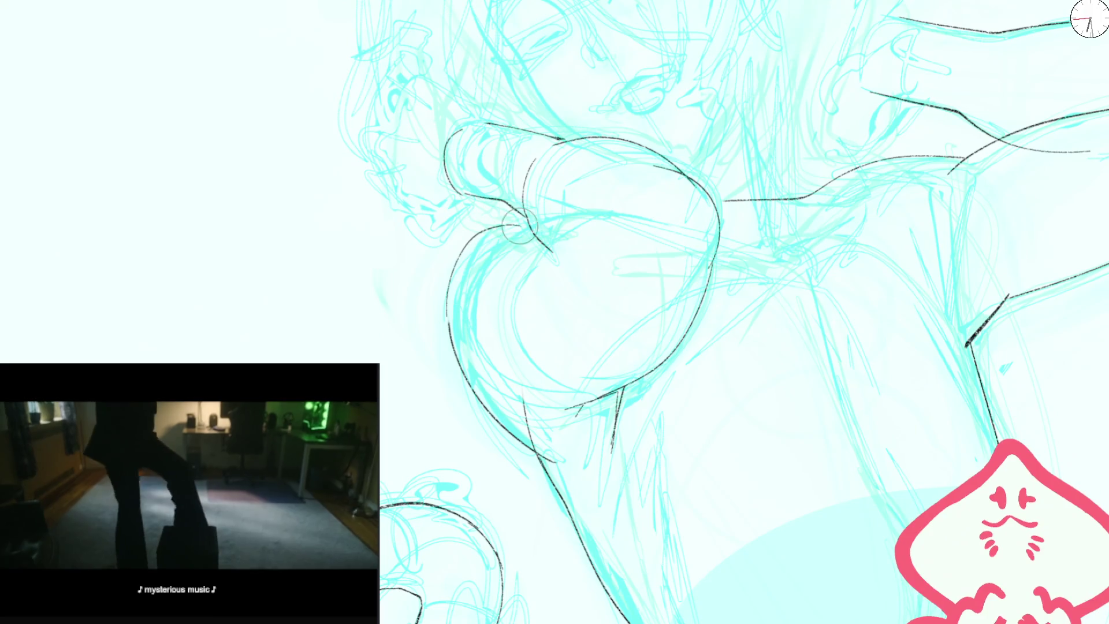
key("bracketleft")
key("bracketleft")
key("bracketleft")
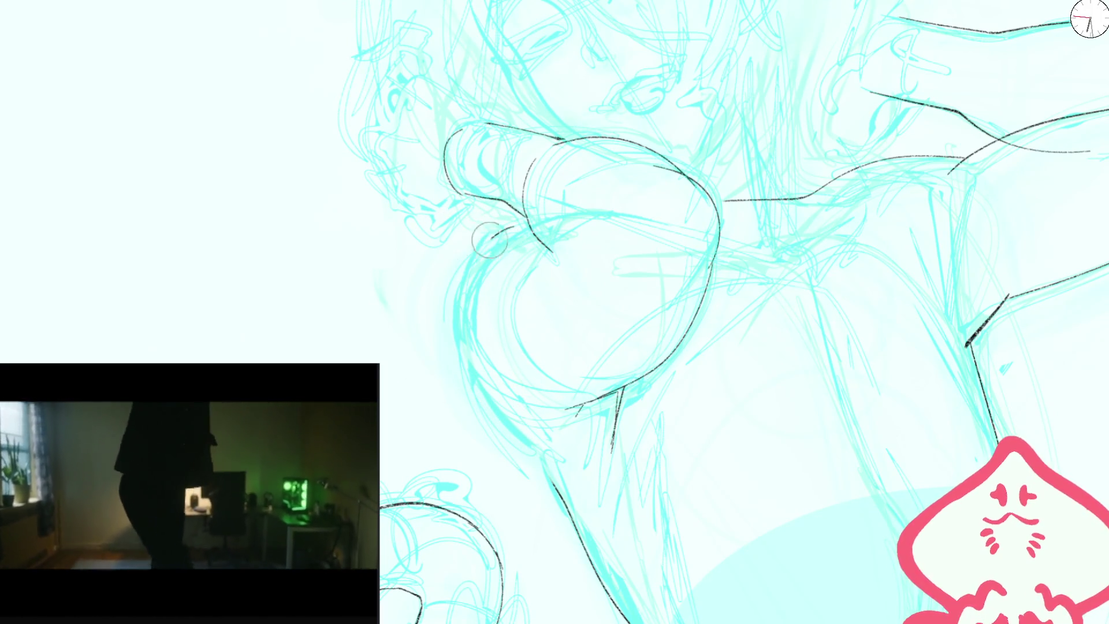
- Ink the long curve down the side of the chest, redoing it twice, plus a short stroke beneath
left_click_drag(513, 227, 537, 462)
key("ctrl+z")
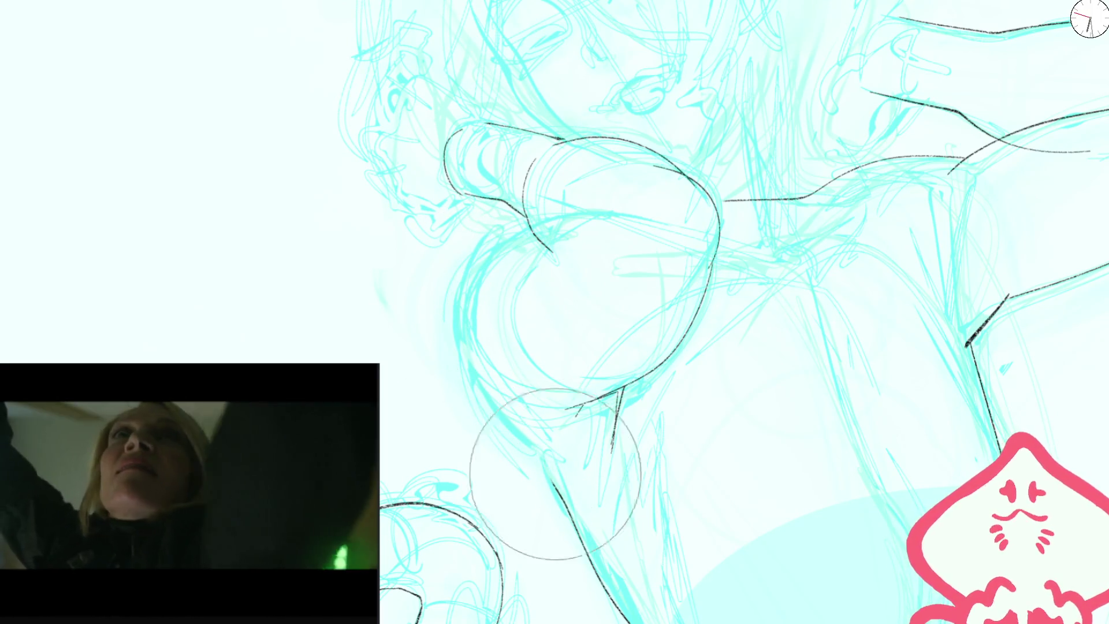
left_click_drag(516, 367, 511, 427)
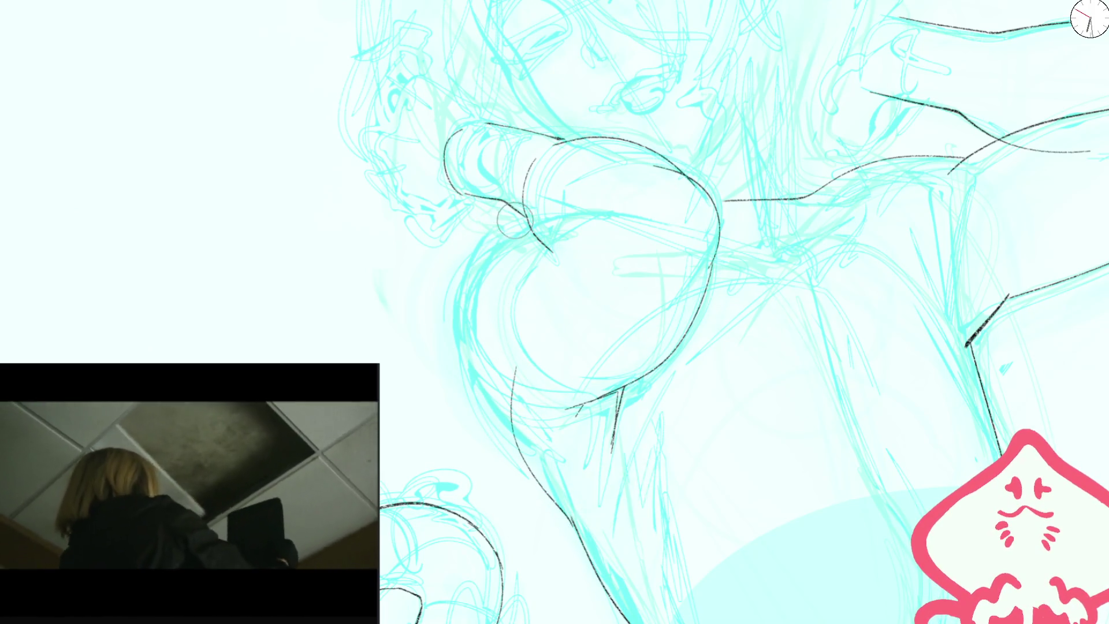
left_click_drag(522, 221, 517, 444)
key("ctrl+z")
left_click_drag(526, 239, 508, 427)
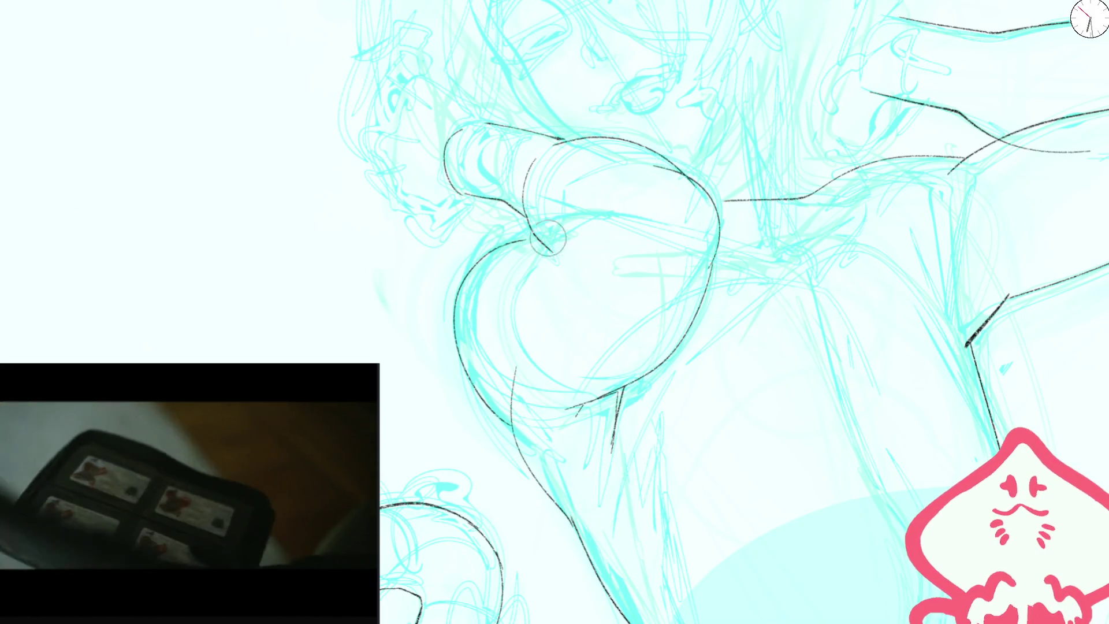
- Zoom into the chest and ink a curve inside its outline
key("ctrl+0")
left_click_drag(638, 295, 521, 294)
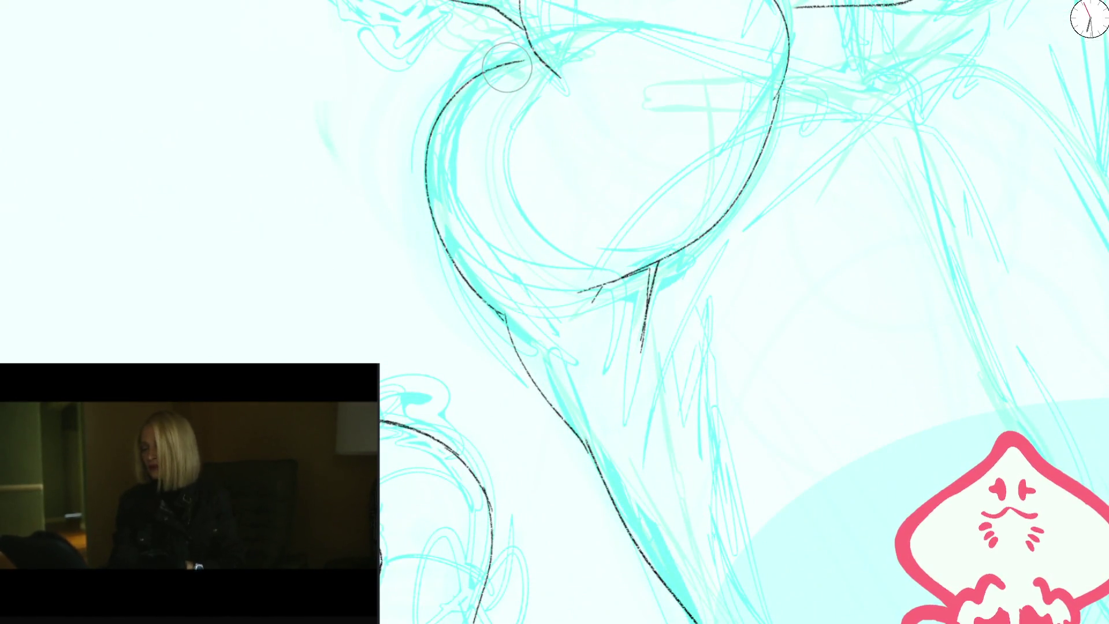
left_click_drag(546, 63, 488, 172)
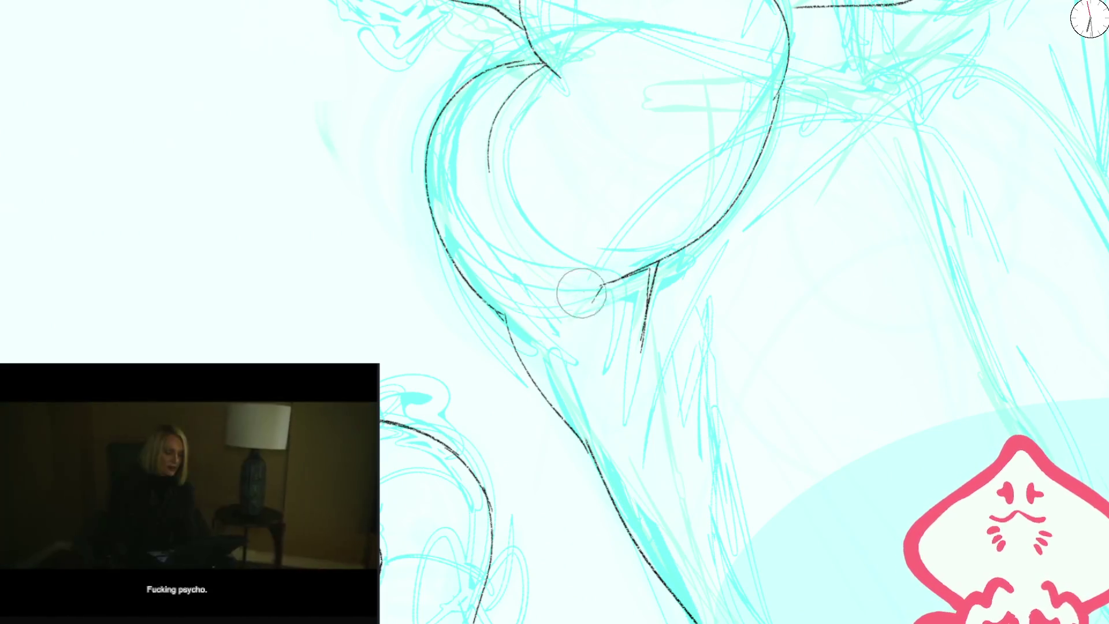
- On the mirrored view, ink the chest's right edge and erase stray ink ticks
key("ctrl+0")
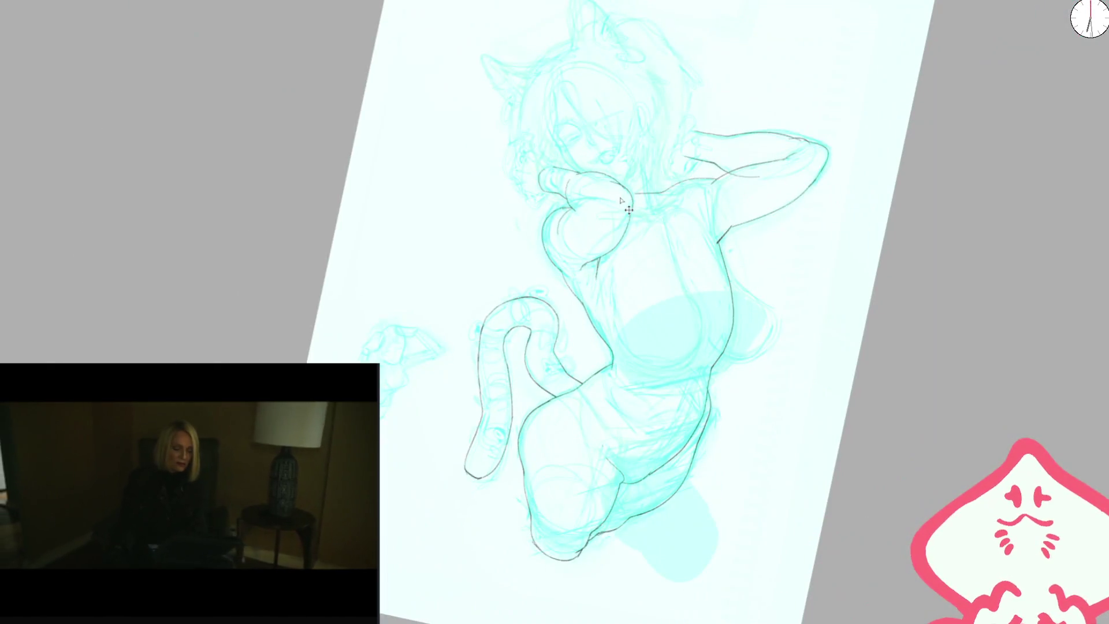
key("m")
scroll(596, 166, "up", 5)
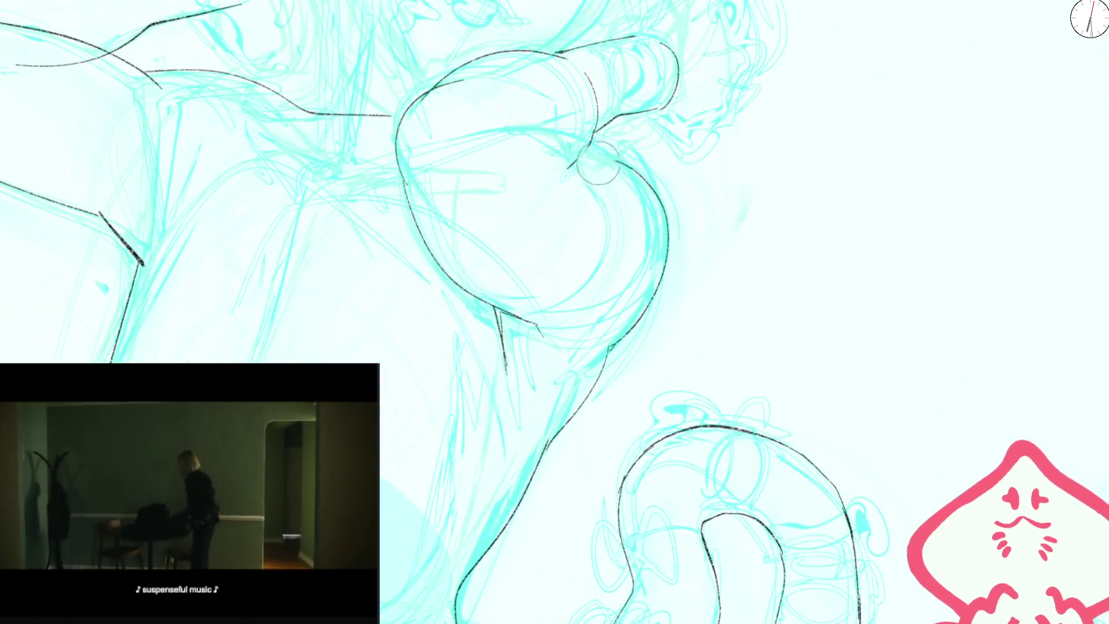
left_click_drag(723, 210, 428, 225)
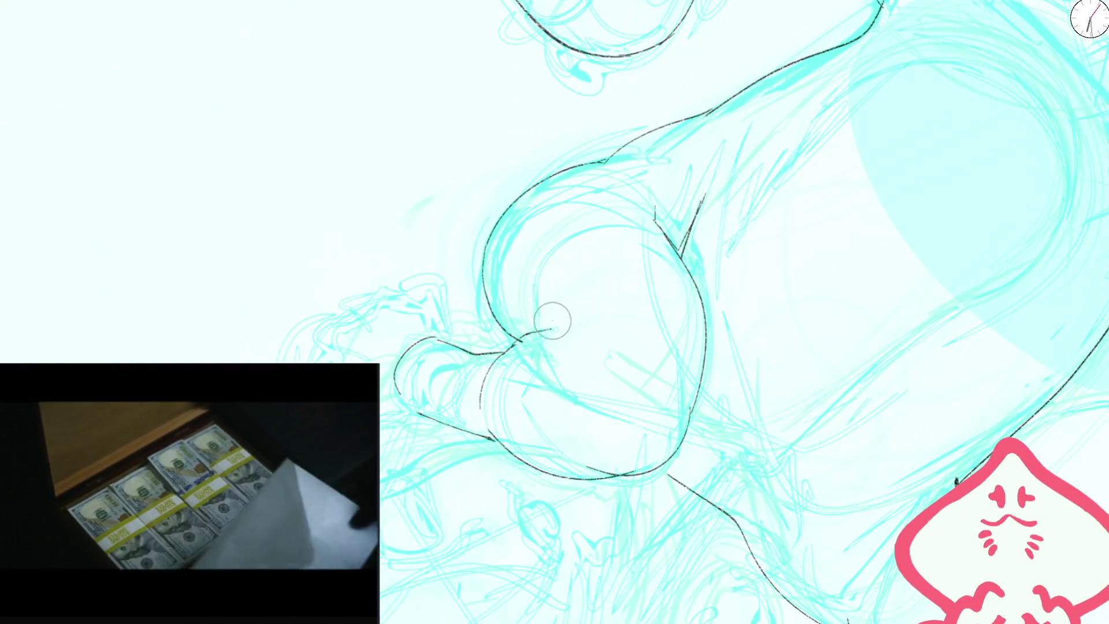
key("5")
mouse_move(589, 161)
left_mouse_down()
mouse_move(607, 178)
mouse_move(617, 234)
left_mouse_up()
left_click_drag(499, 306, 490, 361)
left_click_drag(523, 323, 503, 300)
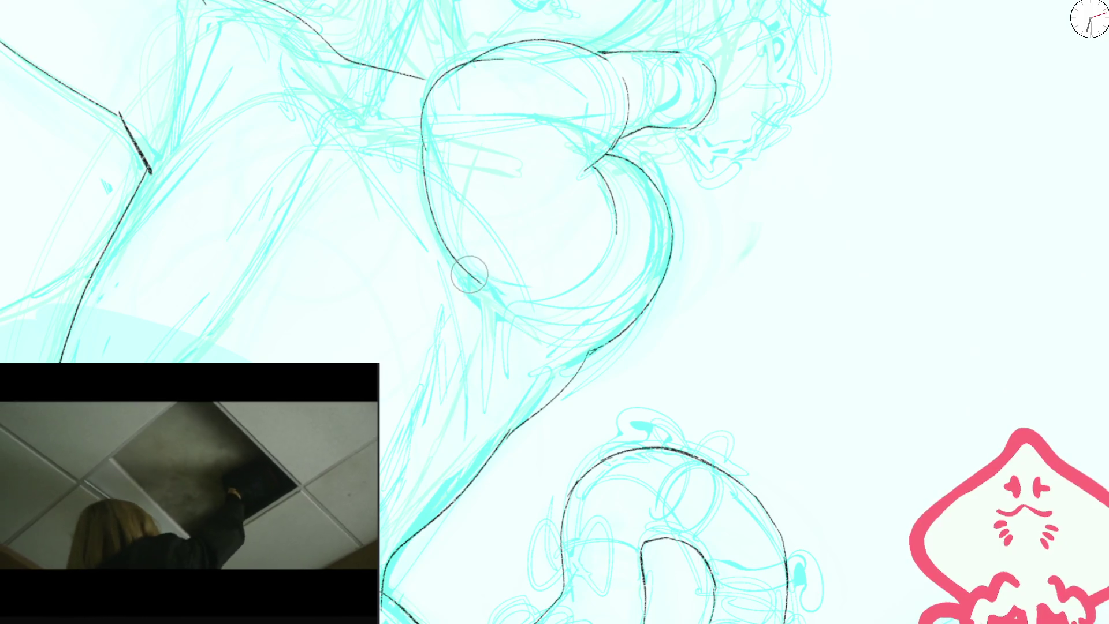
- Flip the view and ink two parallel lines down from the chest curve
key("ctrl+0")
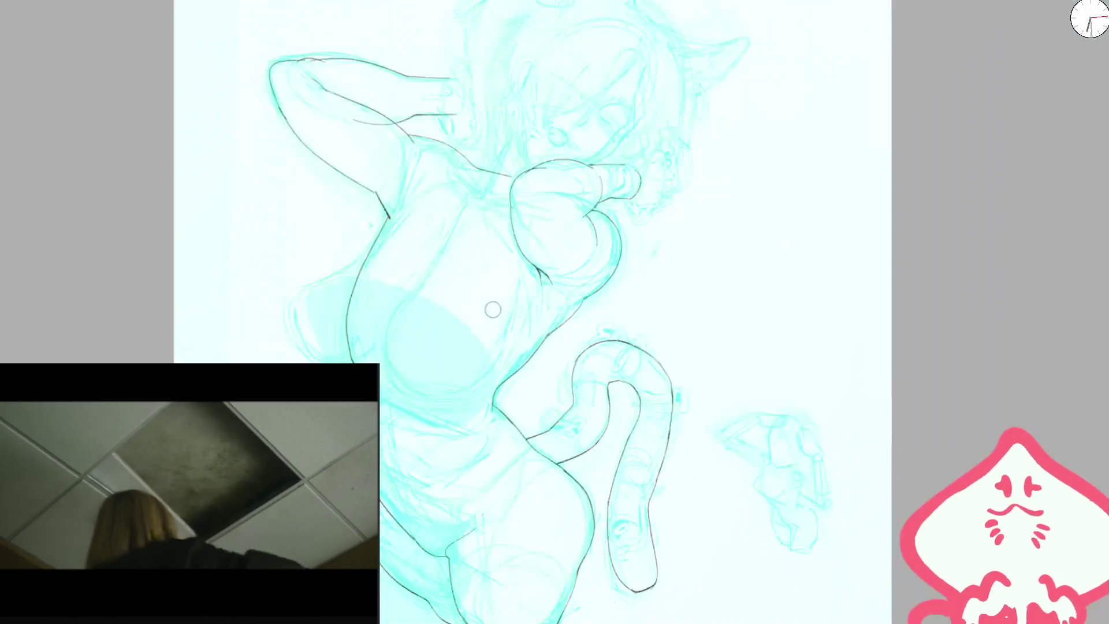
key("m")
scroll(587, 248, "up", 5)
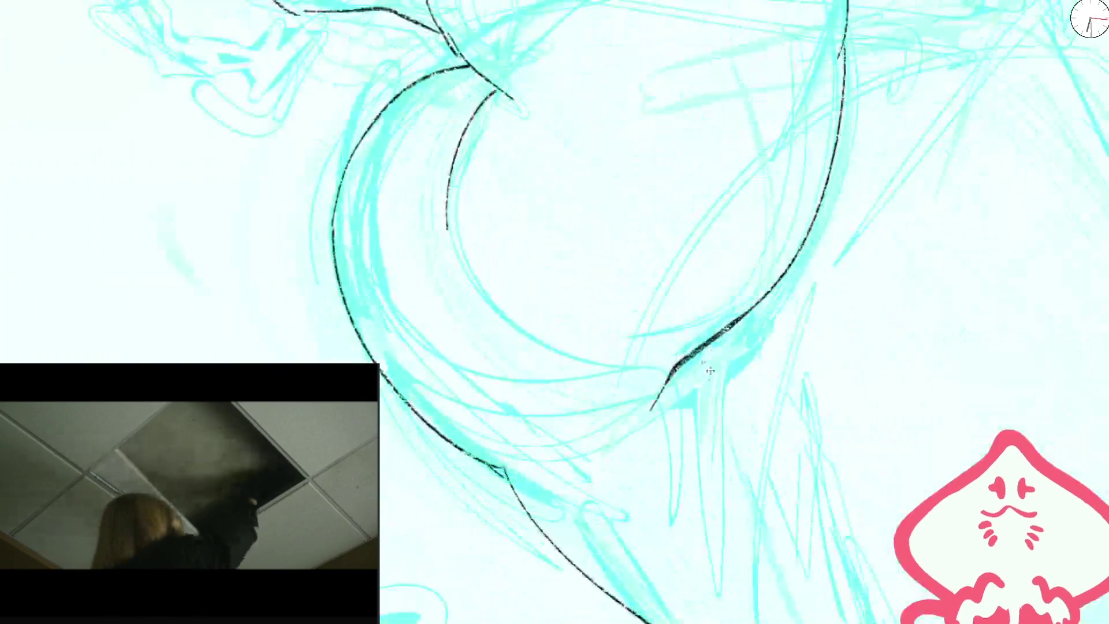
left_click_drag(702, 355, 712, 467)
left_click_drag(698, 354, 720, 534)
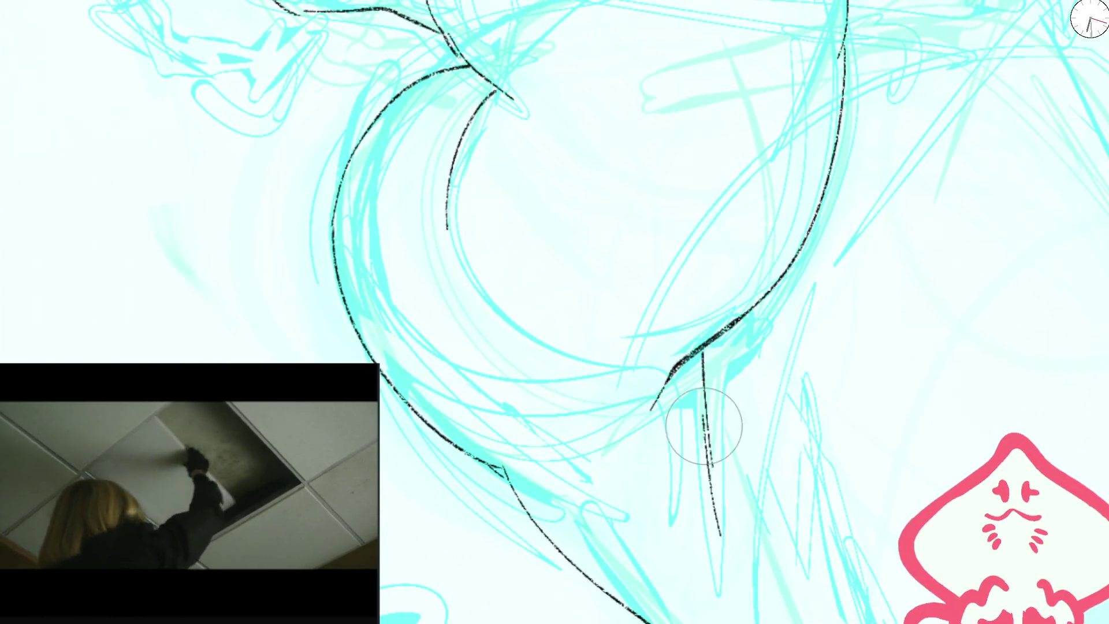
- Mirror the view back and ink a black line along the neck contour
key("ctrl+0")
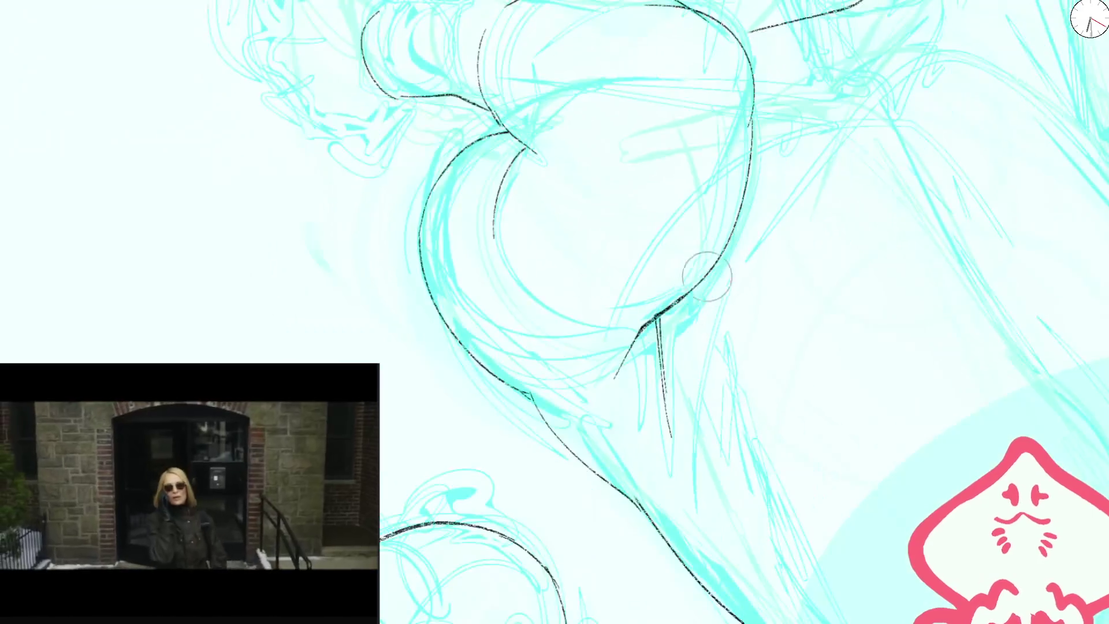
scroll(703, 275, "down", 1)
key("m")
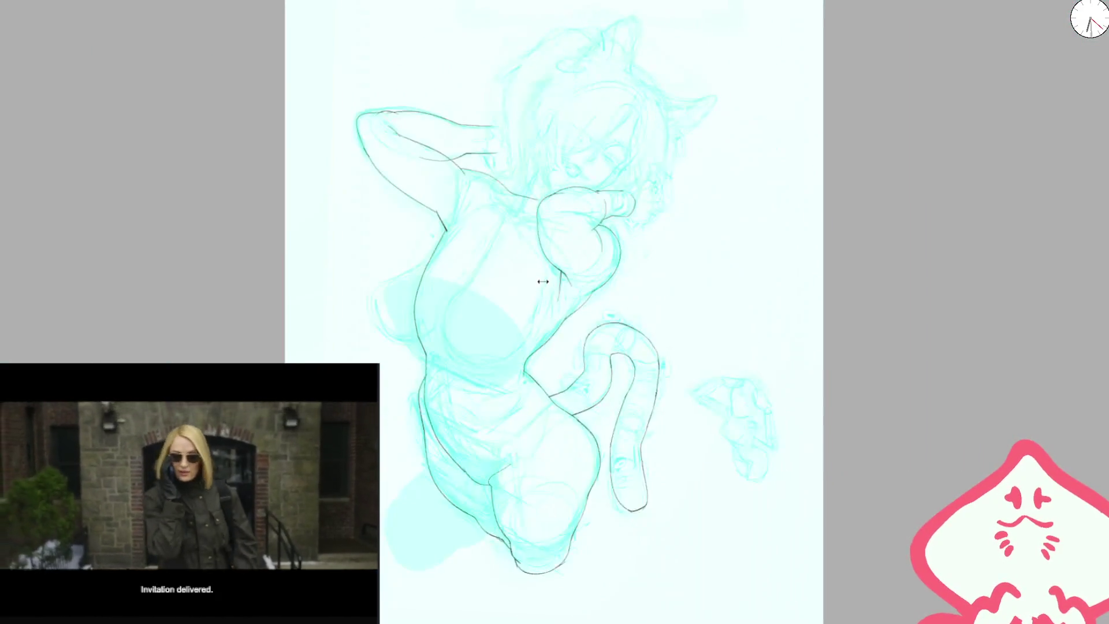
scroll(566, 309, "up", 5)
left_click_drag(584, 421, 819, 177)
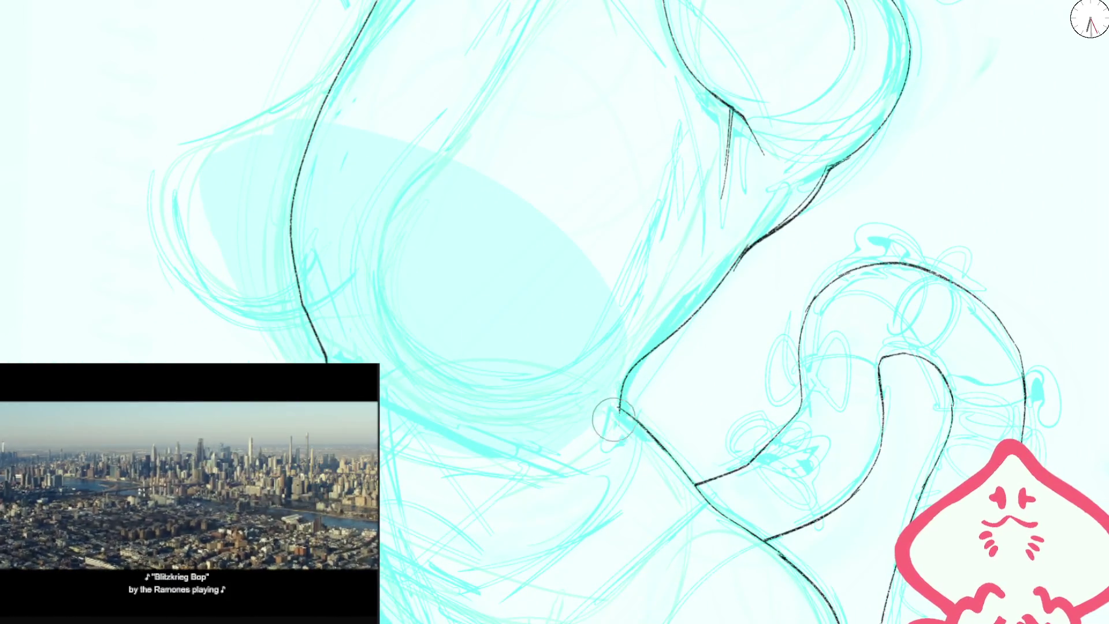
- Join the neck corner to the lower line, then erase the long wrong line on the torso
left_click_drag(625, 387, 628, 417)
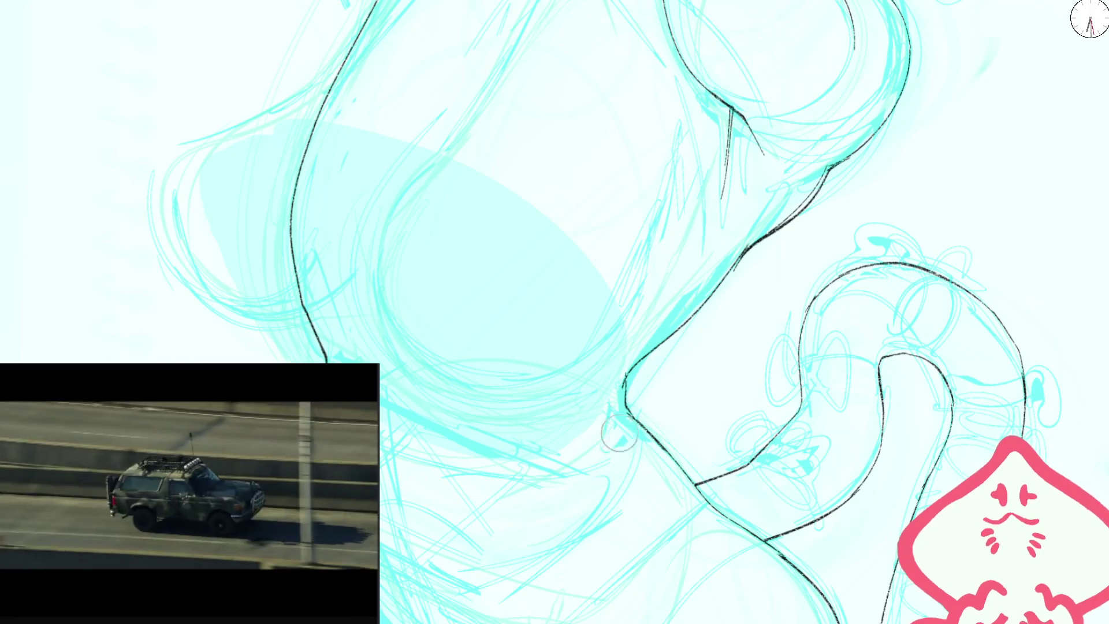
scroll(426, 365, "down", 3)
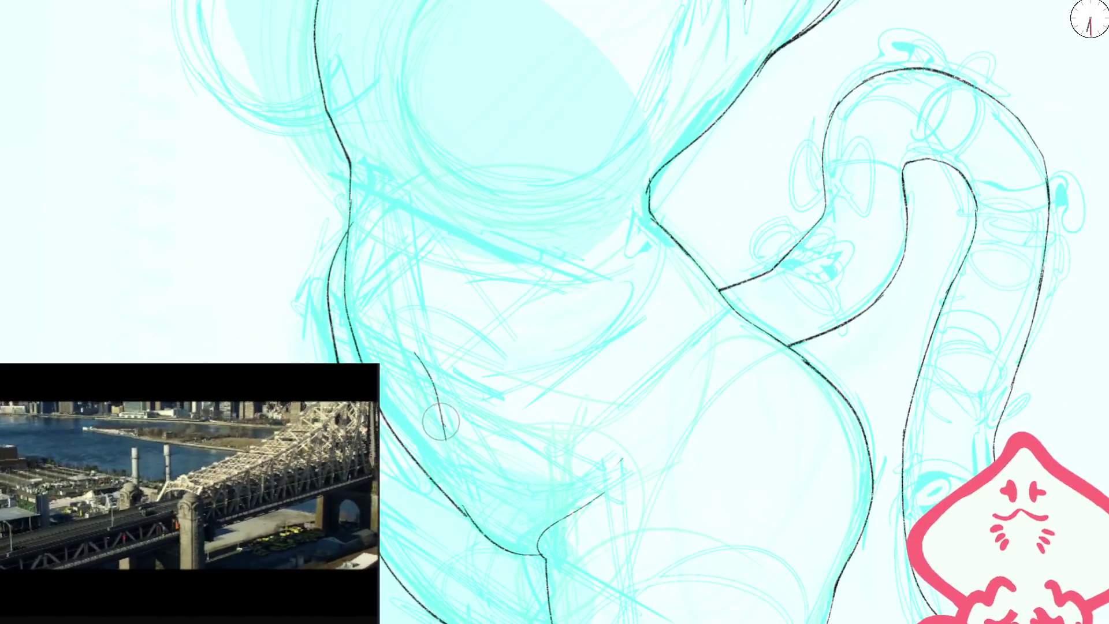
scroll(442, 424, "down", 5)
left_click_drag(773, 255, 660, 260)
scroll(660, 260, "up", 5)
mouse_move(653, 191)
left_mouse_down()
mouse_move(641, 378)
mouse_move(650, 333)
left_mouse_up()
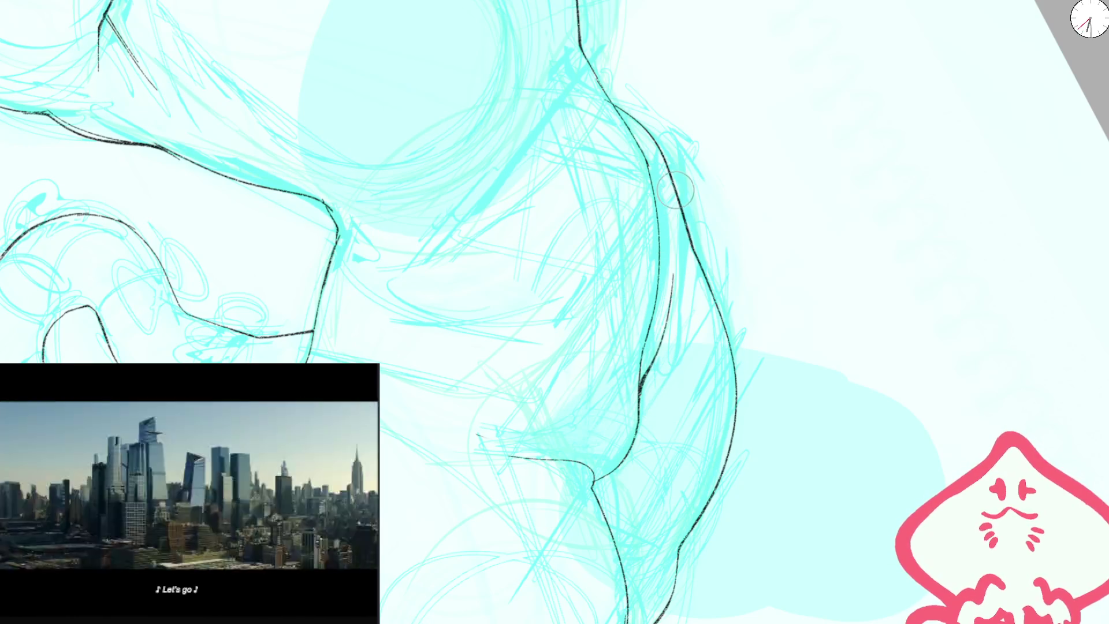
- With the view upright, redraw a waist stretch thinly and add a thin stroke on the lower body
key("5")
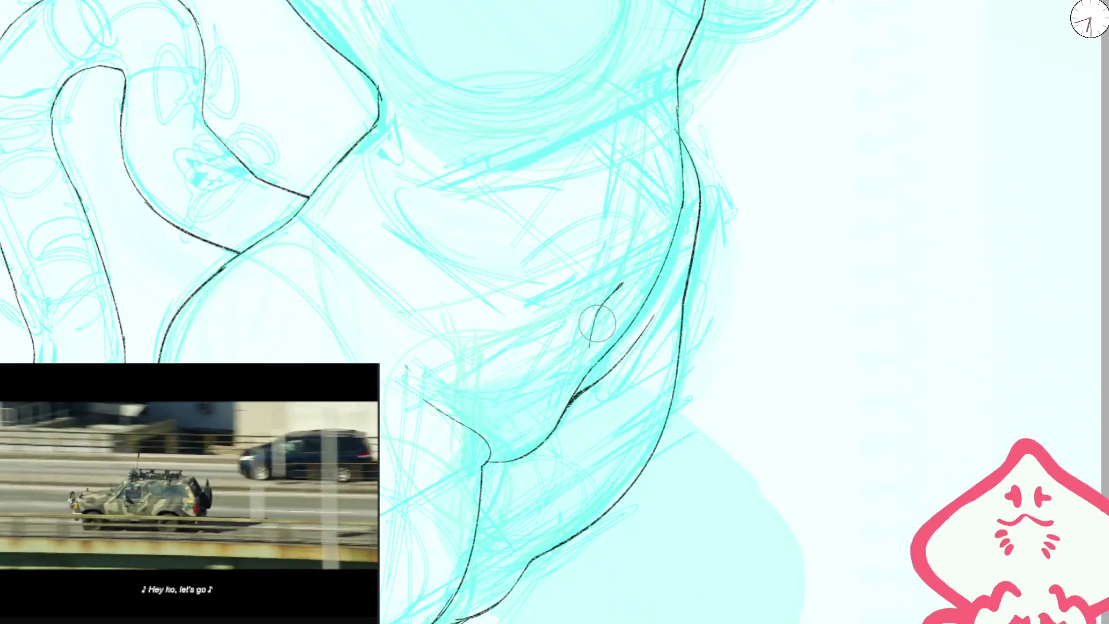
key("minus")
key("minus")
key("plus")
key("plus")
scroll(573, 307, "up", 2)
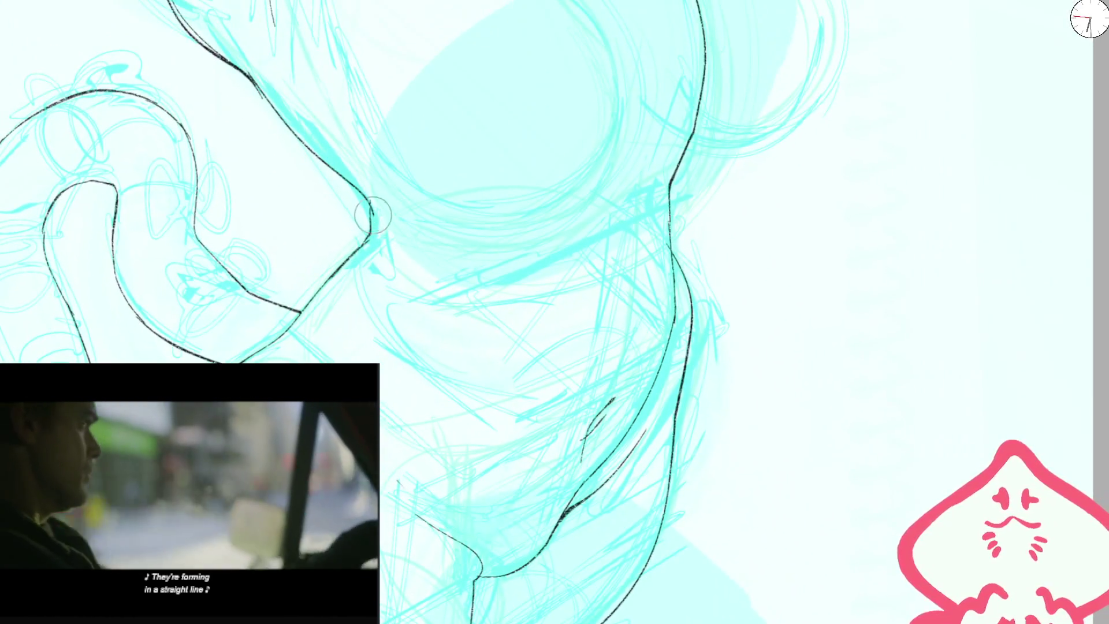
left_click_drag(375, 226, 386, 253)
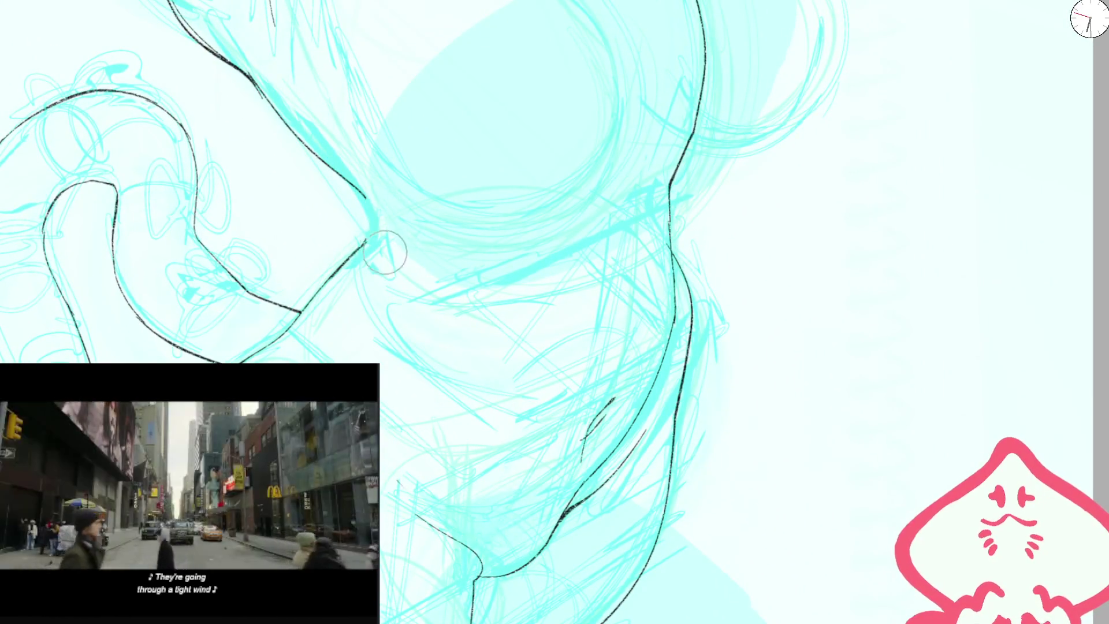
left_click_drag(364, 200, 381, 268)
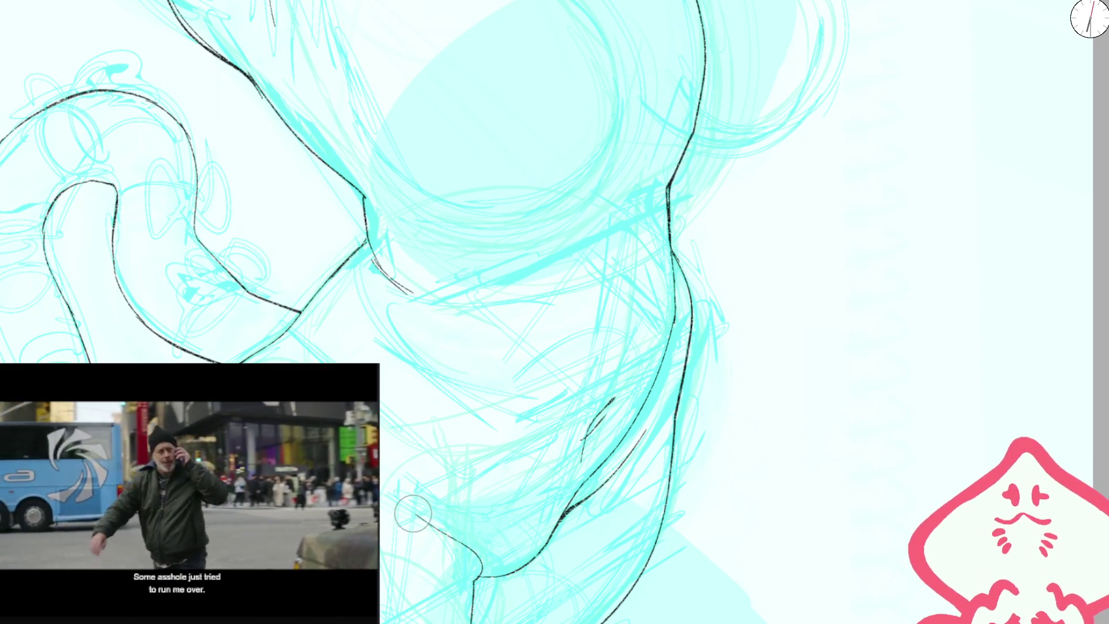
left_click_drag(388, 502, 450, 536)
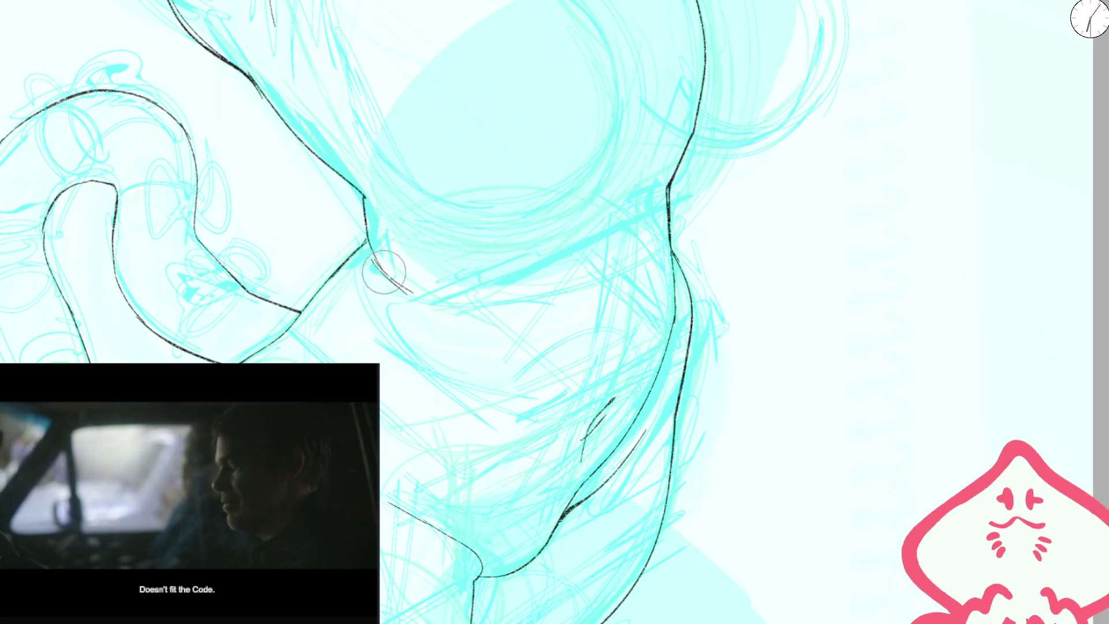
scroll(543, 466, "down", 5)
scroll(537, 462, "down", 3)
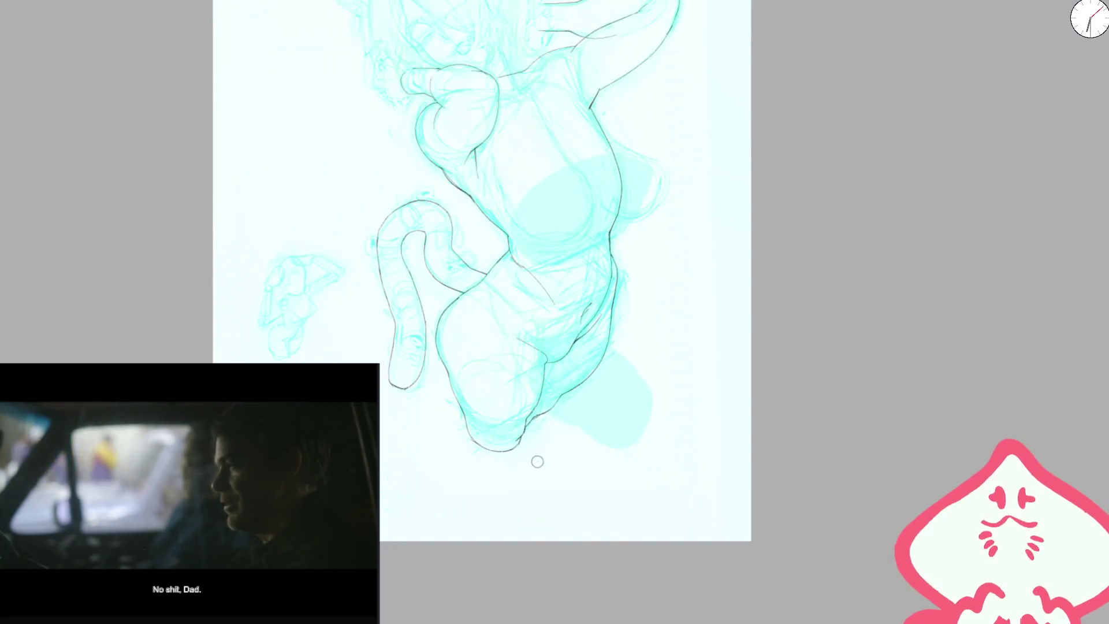
- Add a short black ink stroke on the hip
scroll(582, 312, "up", 5)
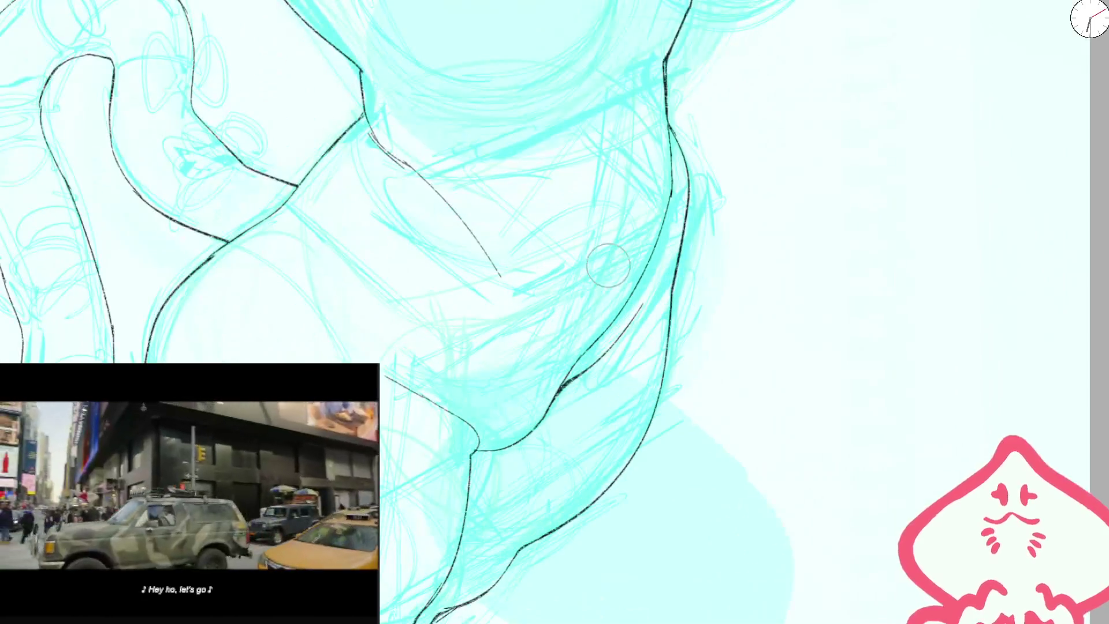
left_click_drag(590, 305, 617, 266)
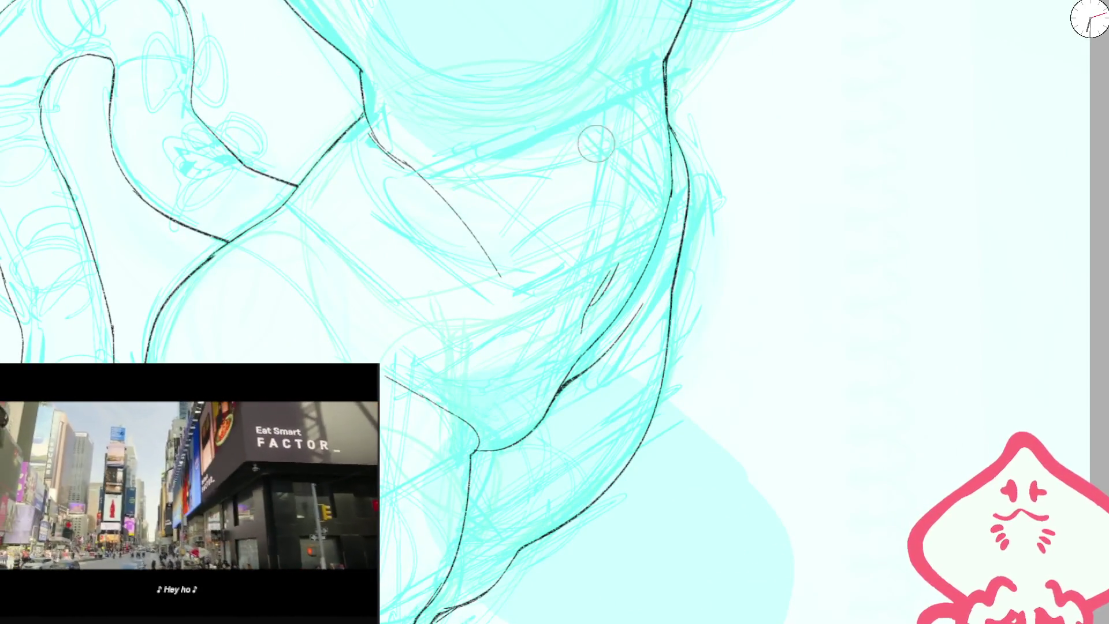
scroll(629, 168, "down", 5)
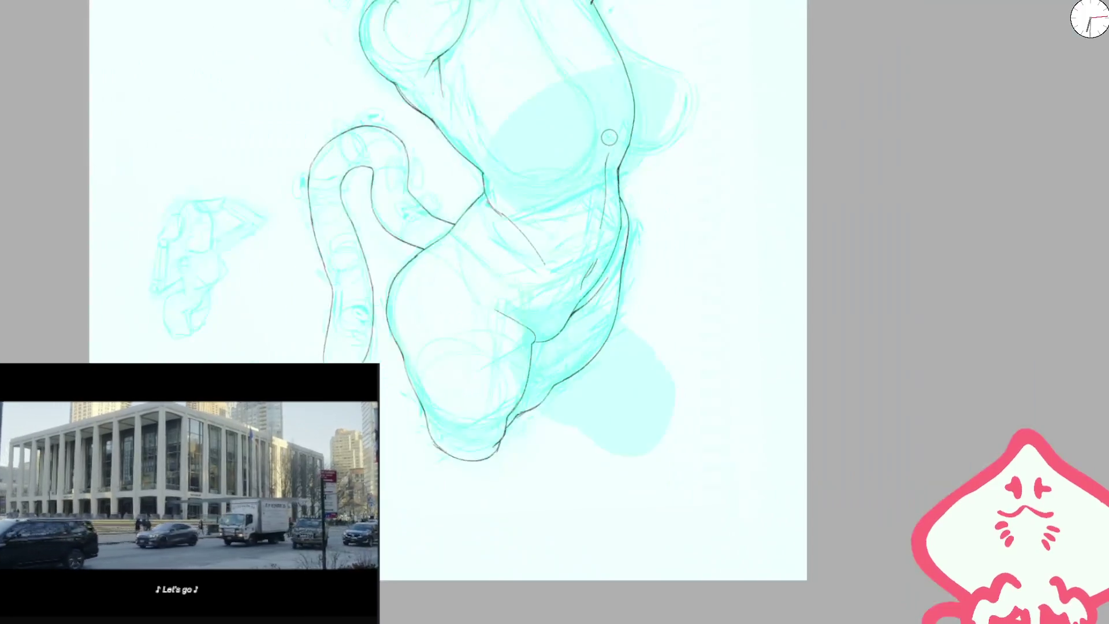
- Mirror and rotate the view about 30° to check the hip, then restore it upright
key("m")
scroll(553, 210, "up", 5)
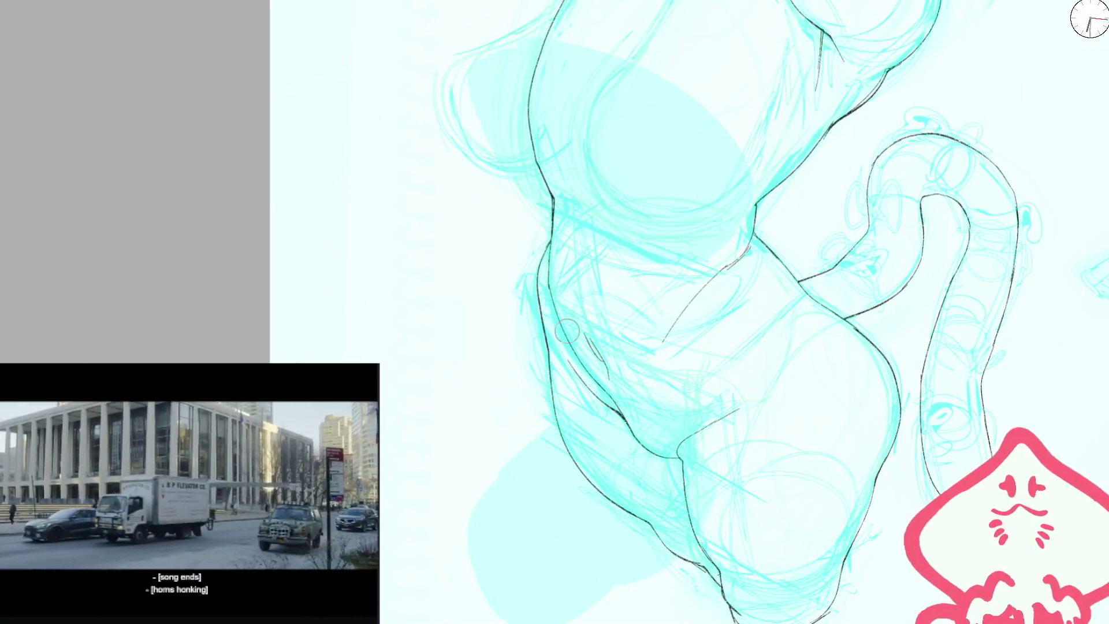
scroll(554, 238, "down", 5)
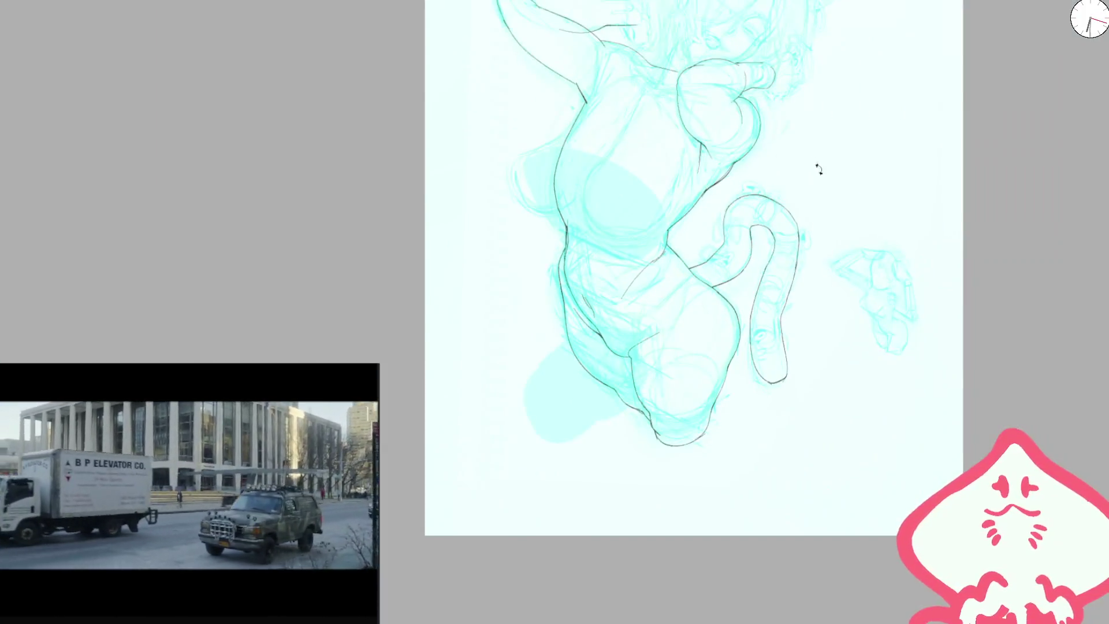
key("6")
key("6")
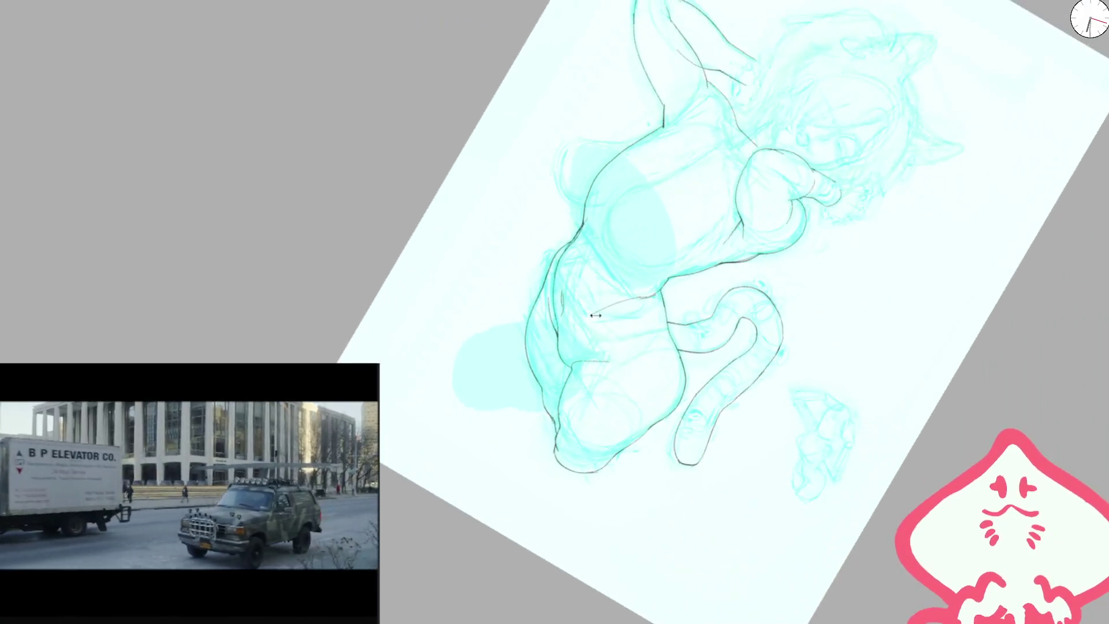
scroll(587, 322, "up", 5)
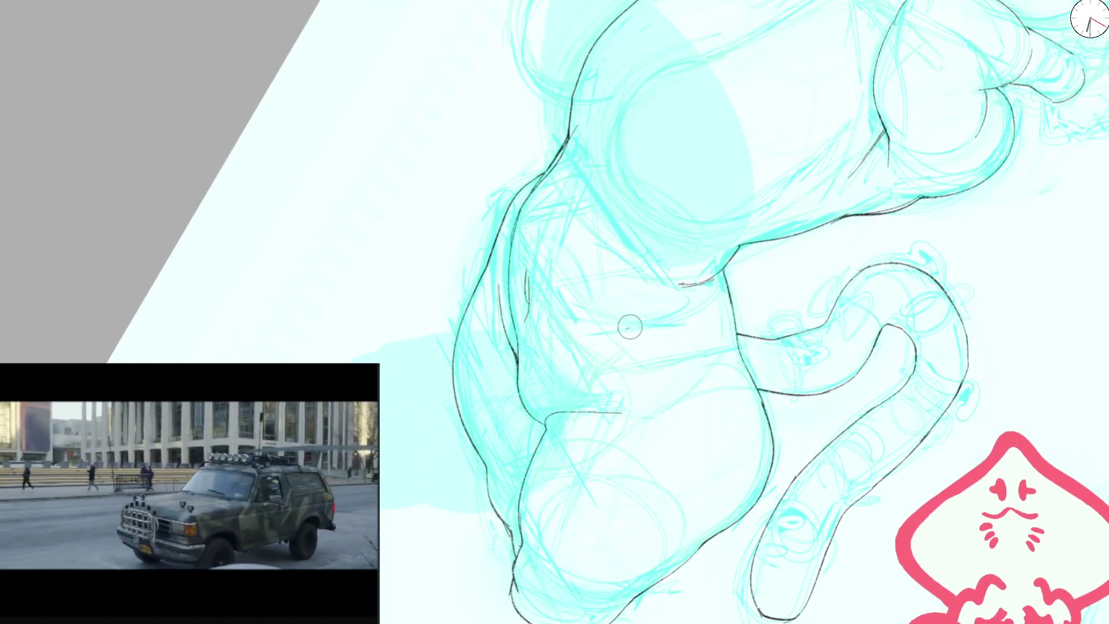
scroll(628, 328, "down", 2)
scroll(694, 246, "down", 1)
key("5")
key("m")
scroll(535, 272, "up", 4)
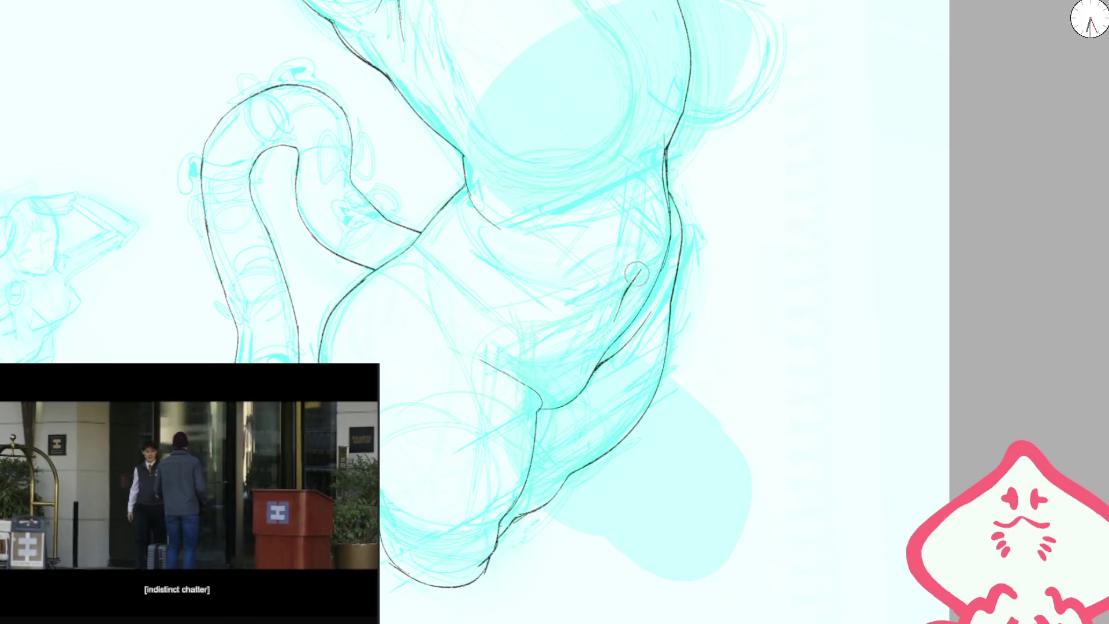
scroll(635, 281, "down", 3)
scroll(643, 210, "down", 2)
scroll(587, 260, "up", 3)
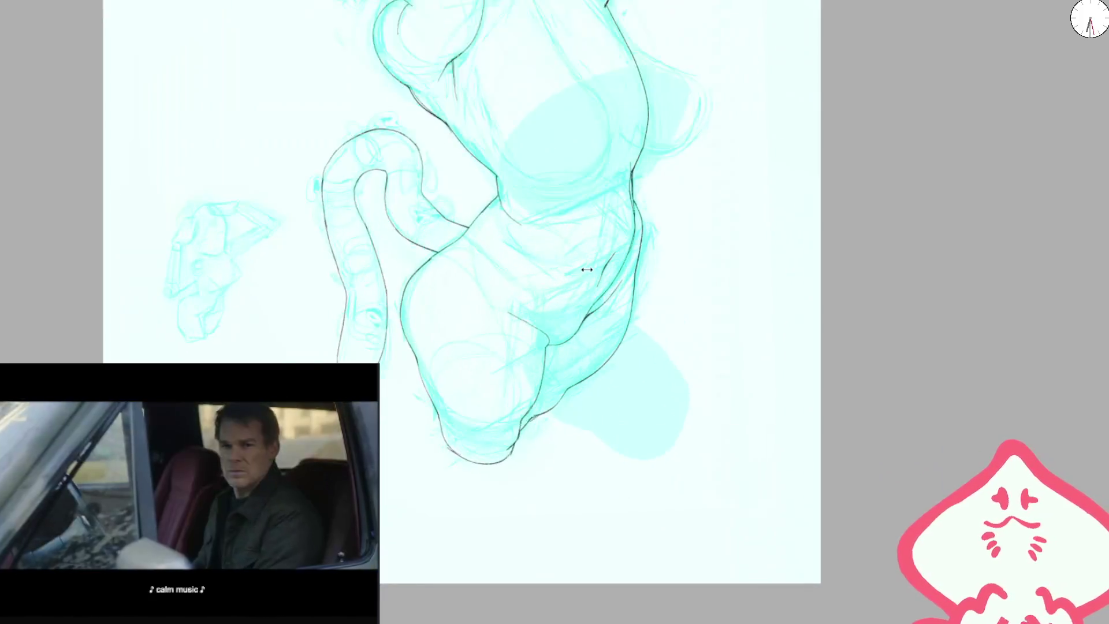
- On the mirrored view, ink a long curve from the torso up to the shoulder
scroll(508, 345, "up", 2)
scroll(465, 229, "down", 3)
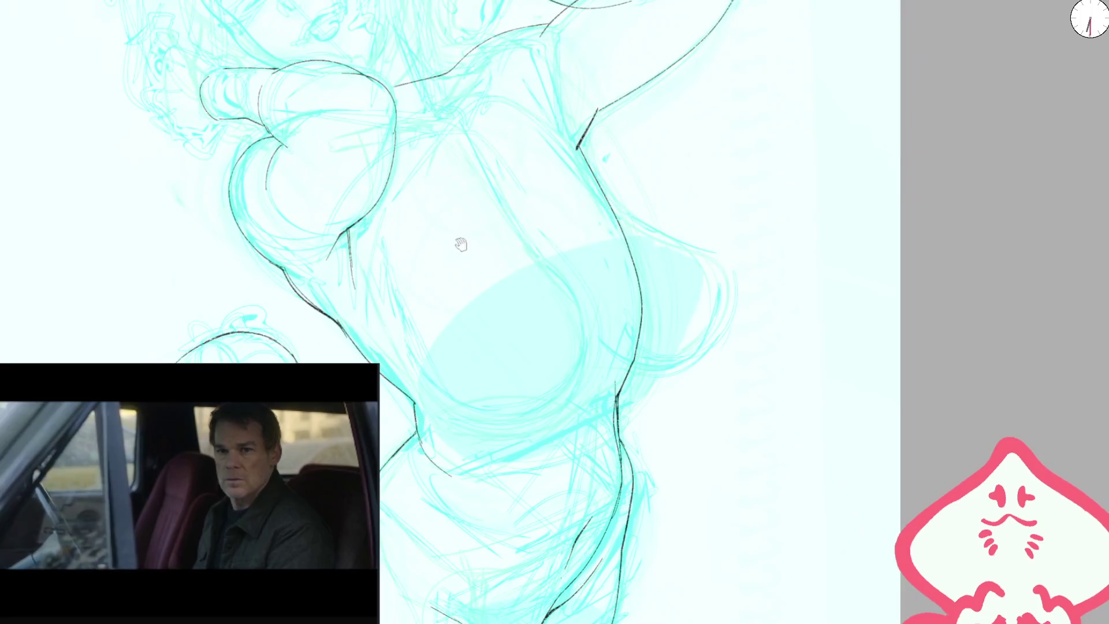
scroll(473, 287, "up", 1)
scroll(394, 317, "up", 2)
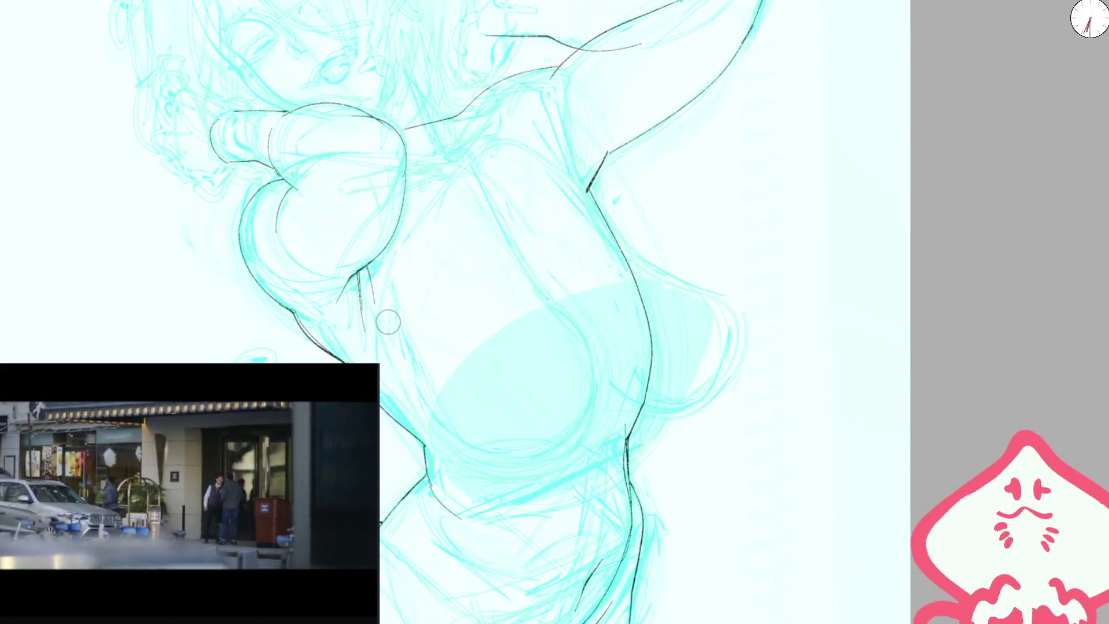
key("m")
left_click_drag(568, 436, 698, 155)
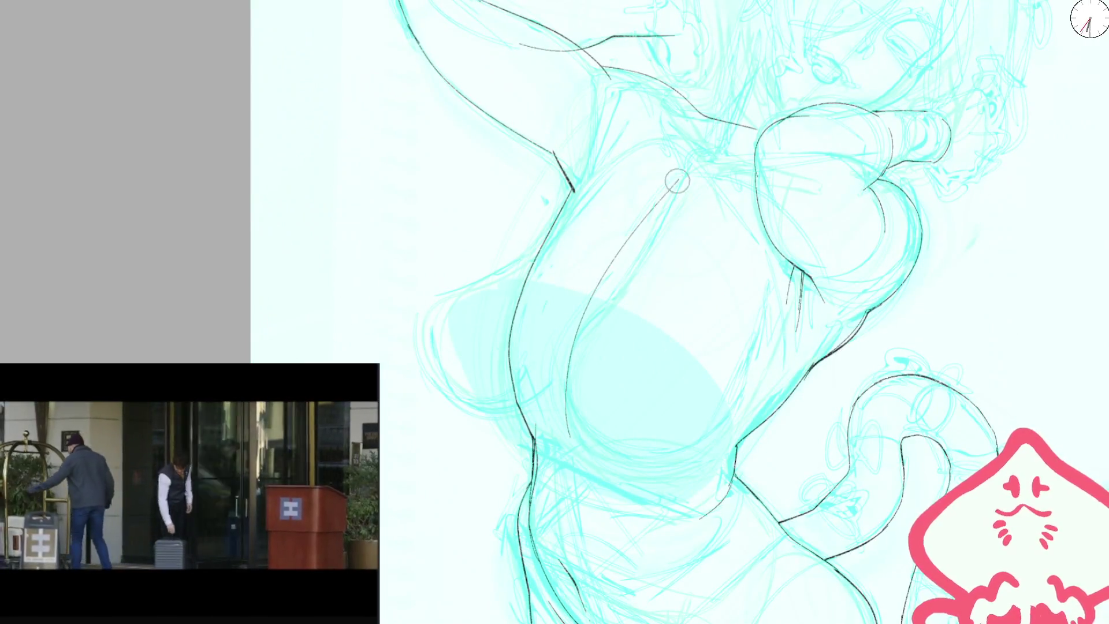
key("m")
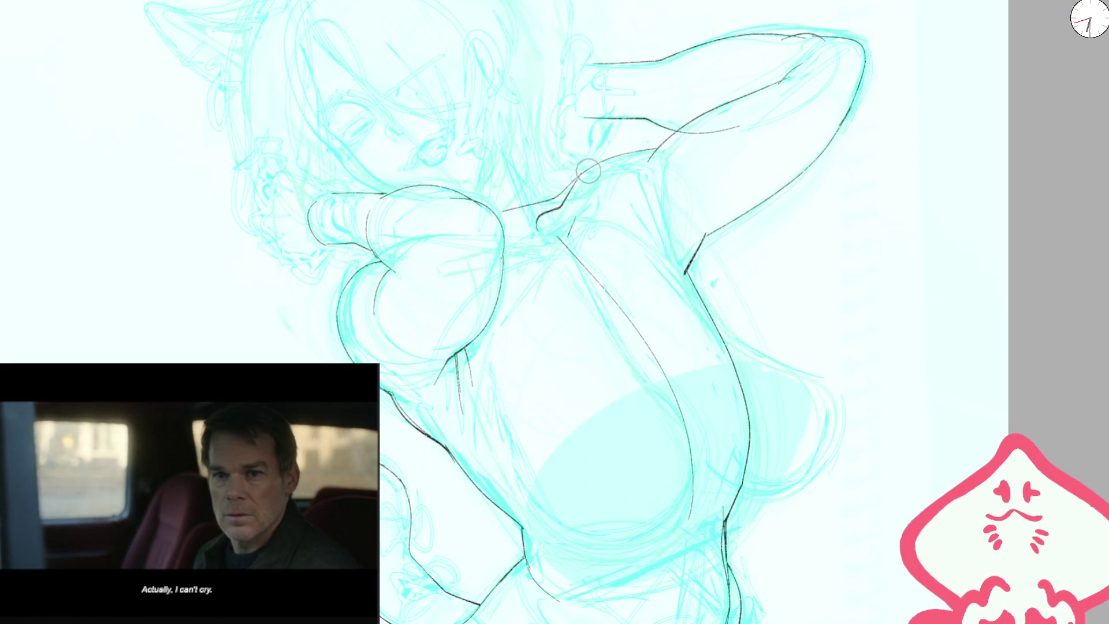
- Try extra shoulder strokes, undo them, and zoom back out to the whole figure
mouse_move(586, 167)
left_mouse_down()
mouse_move(564, 187)
mouse_move(578, 192)
mouse_move(556, 235)
left_mouse_up()
key("ctrl+z")
key("ctrl+z")
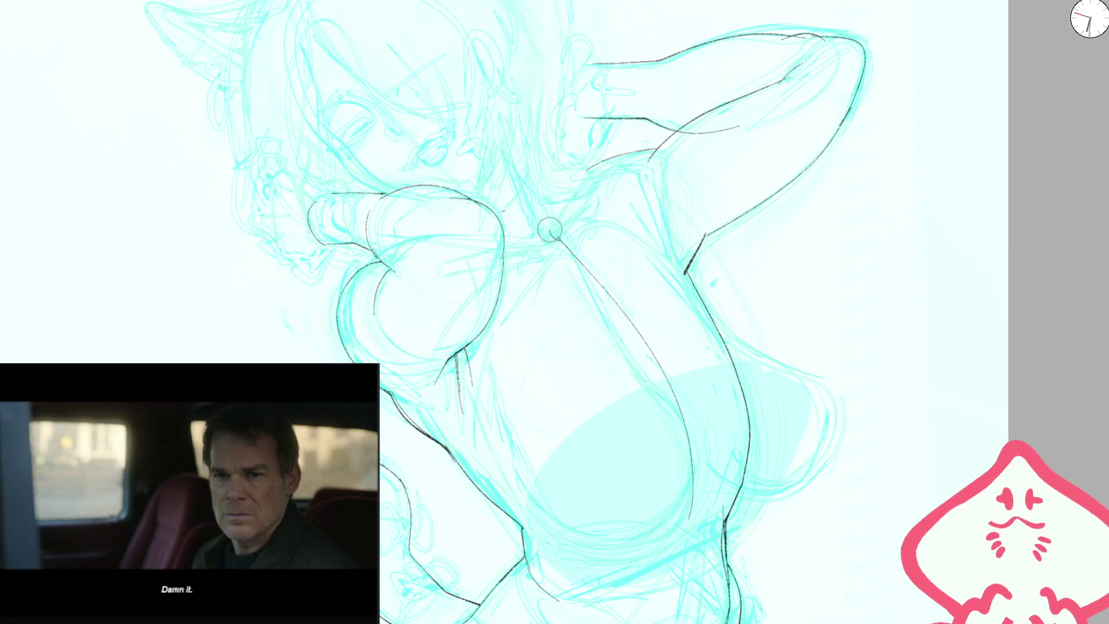
key("ctrl+plus")
mouse_move(491, 199)
left_mouse_down()
mouse_move(376, 228)
mouse_move(254, 350)
mouse_move(512, 188)
left_mouse_up()
key("ctrl+z")
key("ctrl+z")
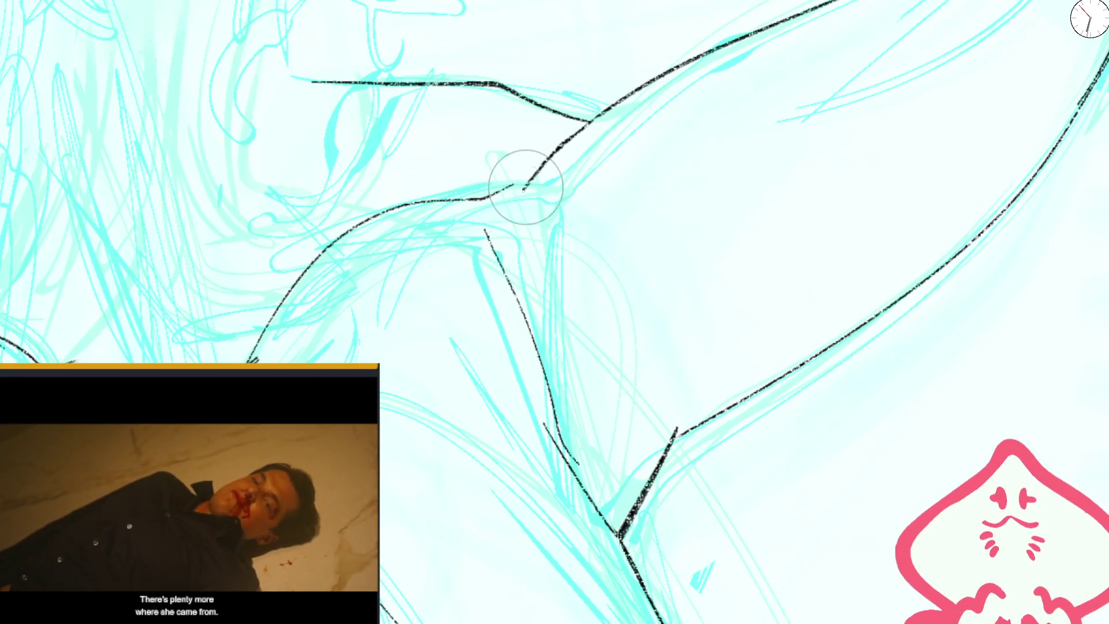
key("ctrl+minus")
key("ctrl+minus")
key("ctrl+minus")
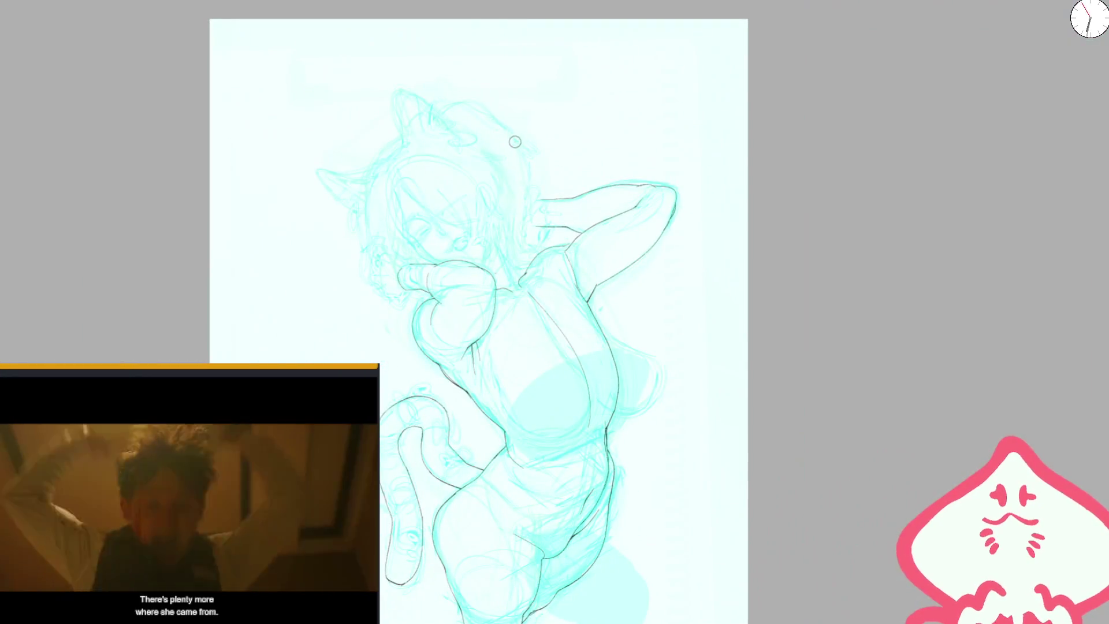
- On a mirrored, rotated view, ink a stroke along the leg contour
key("m")
left_click_drag(597, 181, 621, 290)
key("ctrl+plus")
key("ctrl+plus")
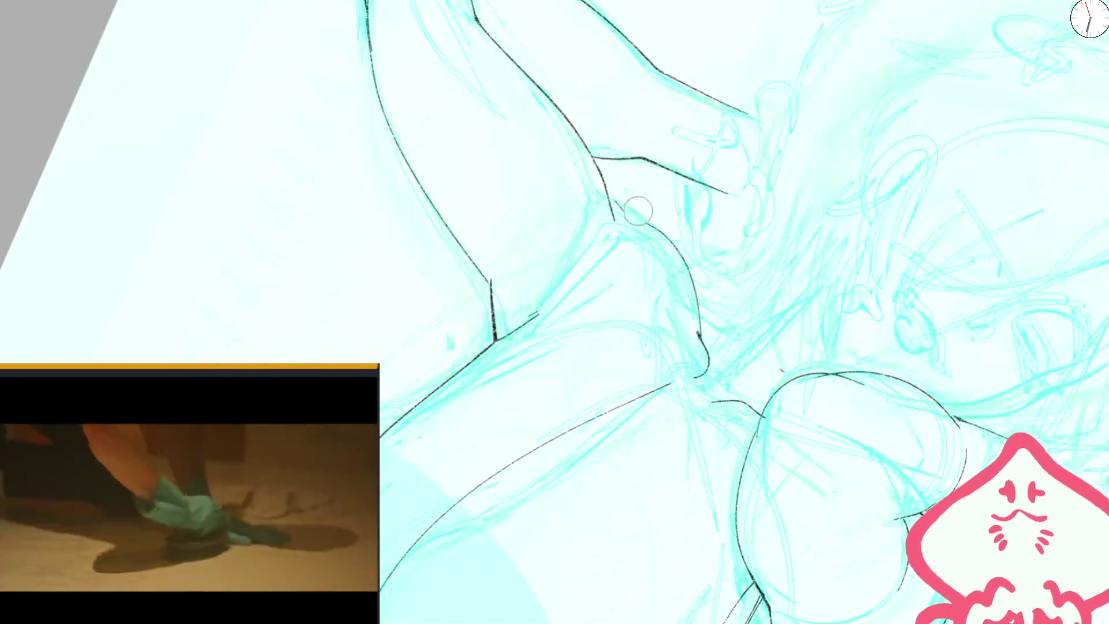
mouse_move(511, 334)
left_mouse_down()
mouse_move(606, 231)
mouse_move(676, 257)
left_mouse_up()
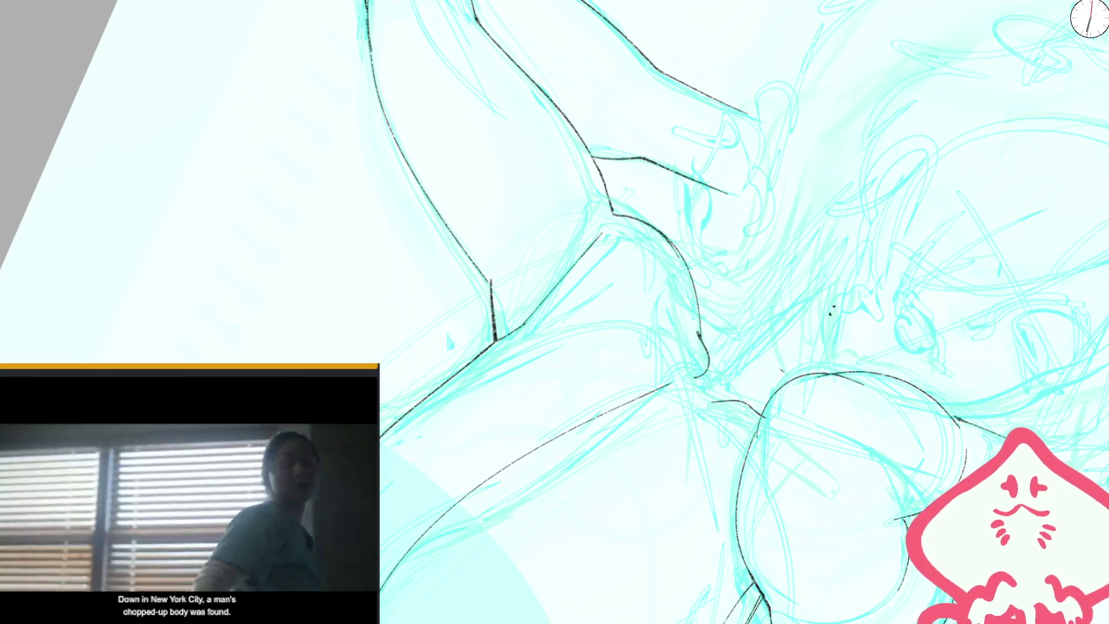
key("ctrl+plus")
key("ctrl+minus")
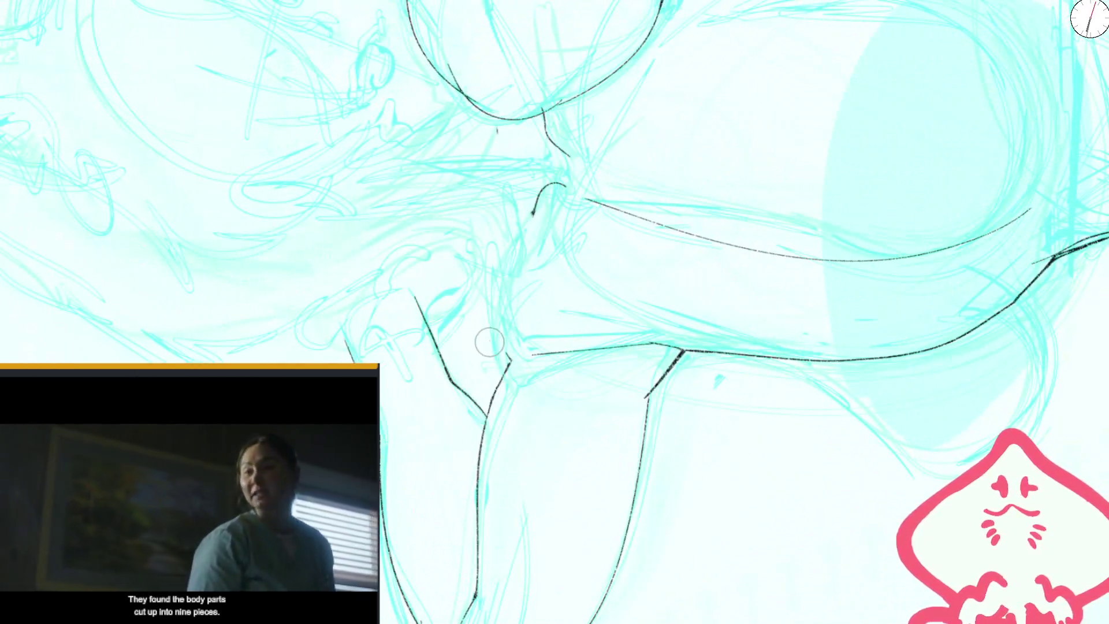
key("ctrl+0")
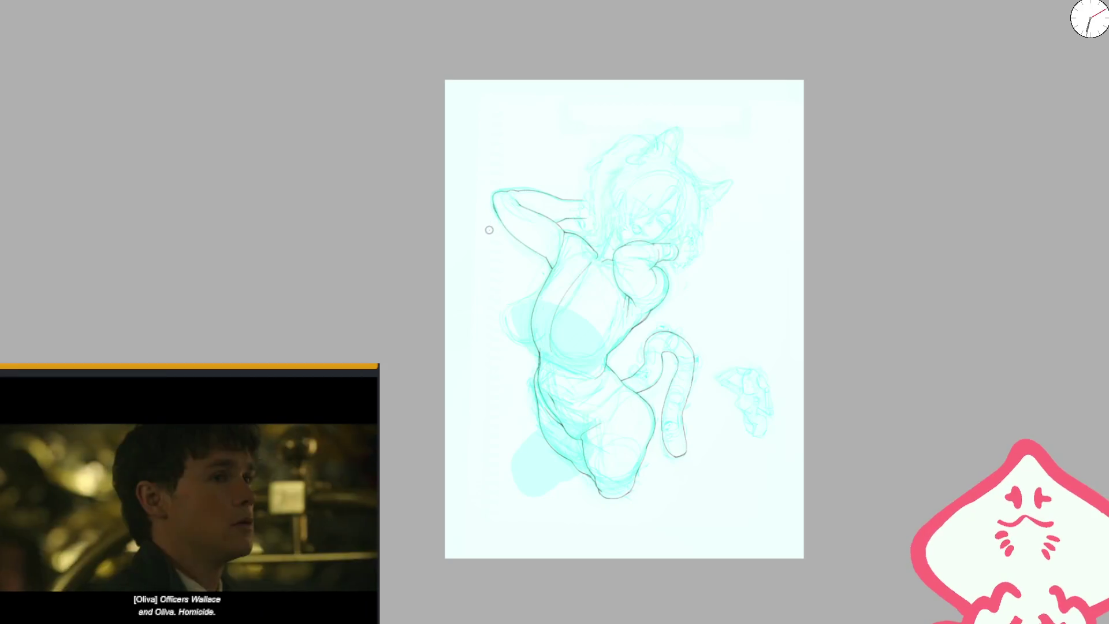
- Frame the fist on the mirrored page and ink a curve below it
key("m")
scroll(491, 243, "up", 5)
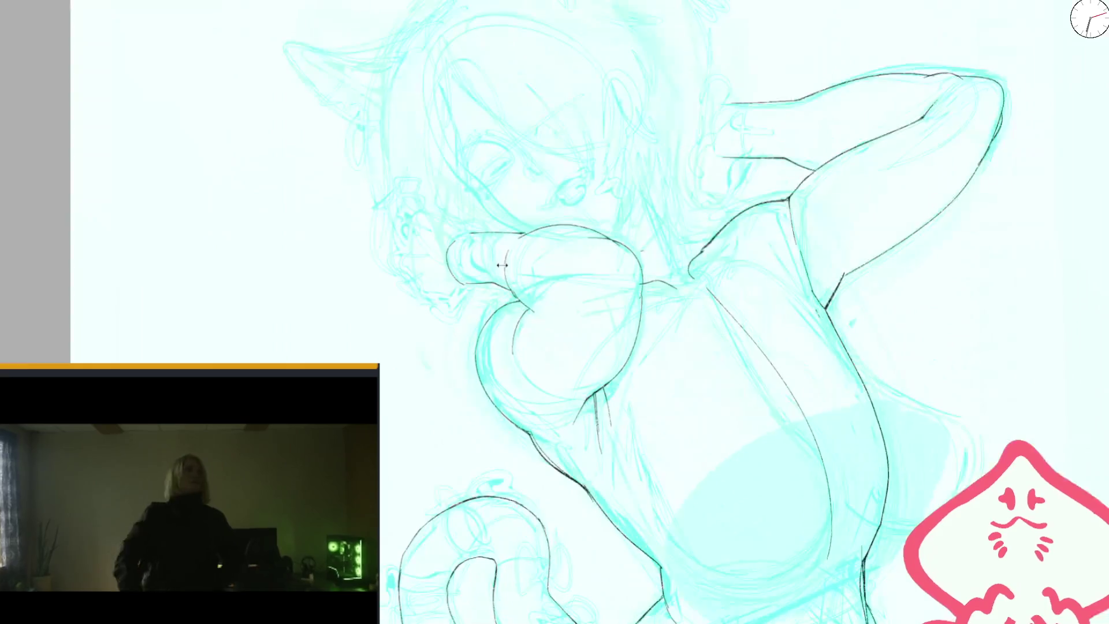
scroll(535, 318, "up", 3)
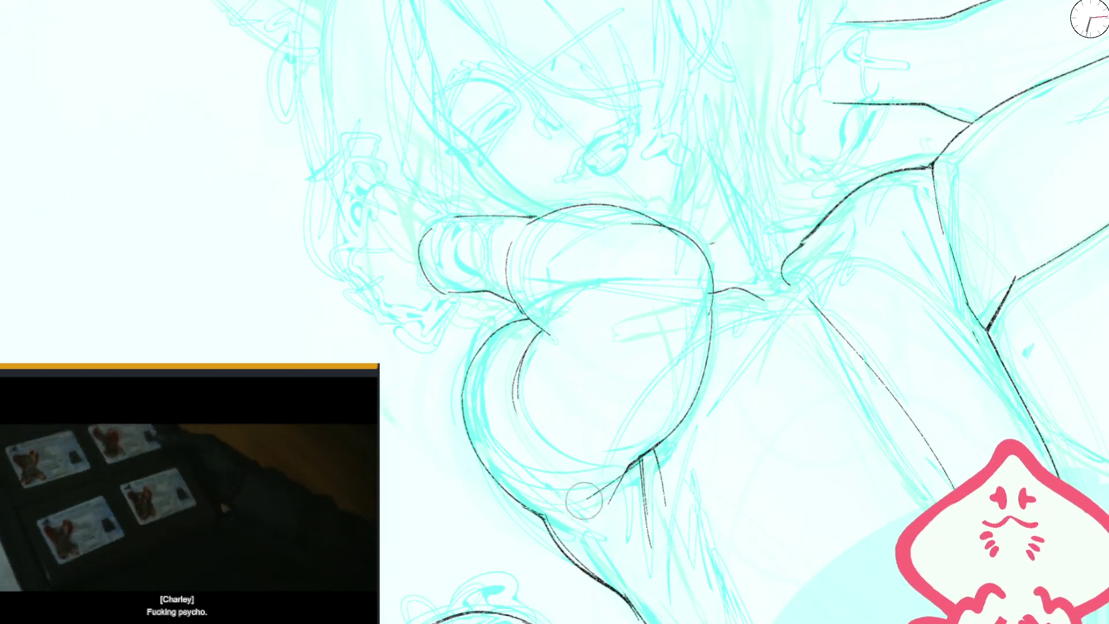
key("ctrl+0")
left_click_drag(582, 236, 585, 320)
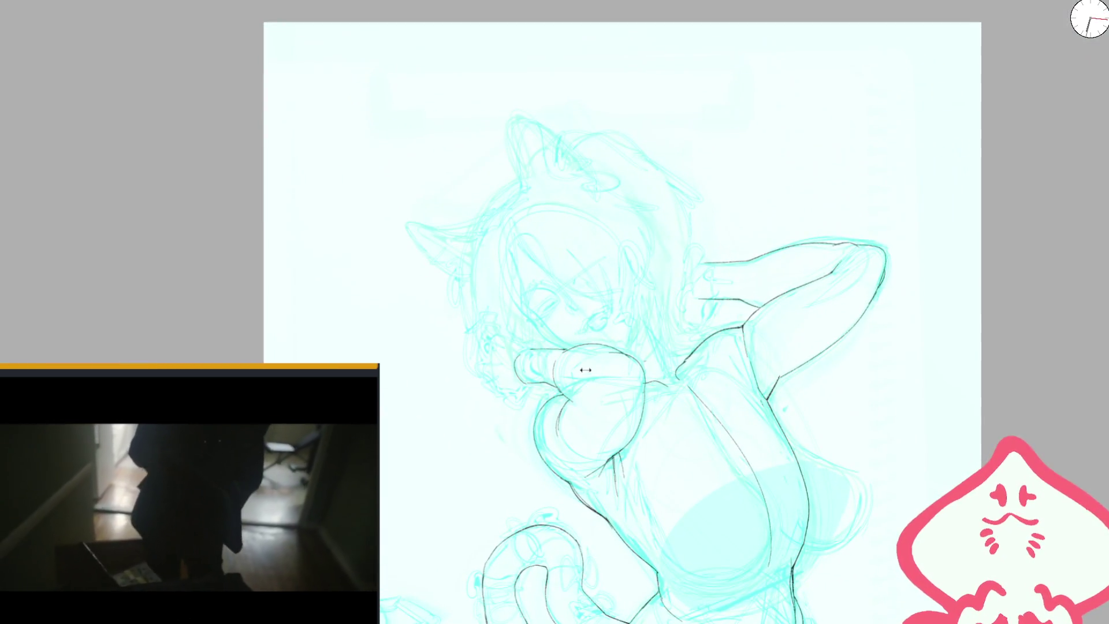
scroll(582, 364, "up", 4)
key("ctrl+0")
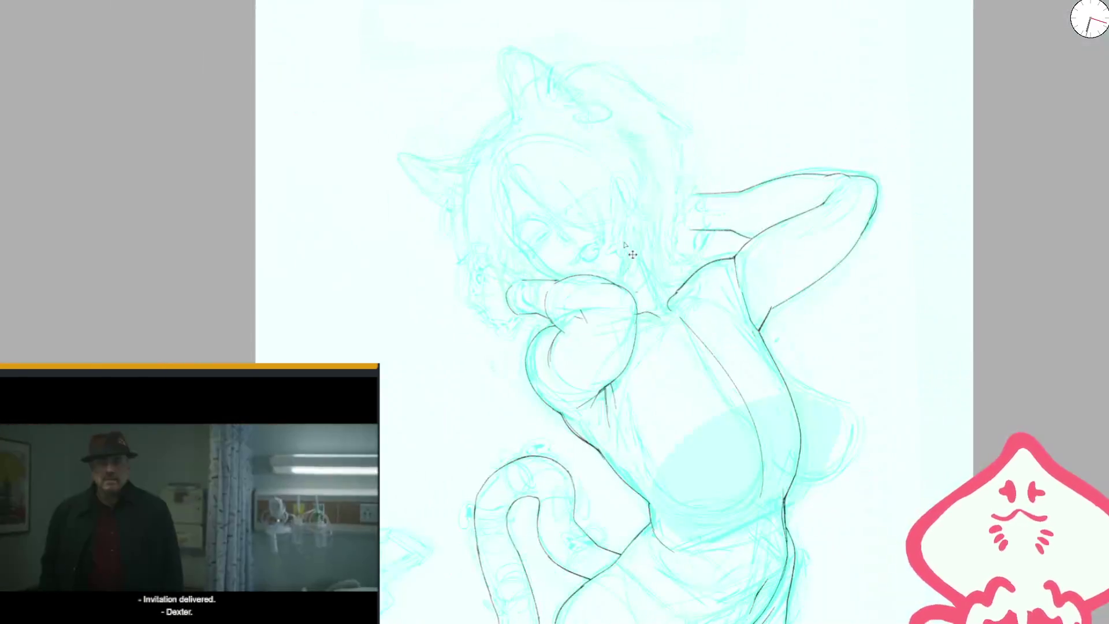
left_click_drag(607, 284, 619, 344)
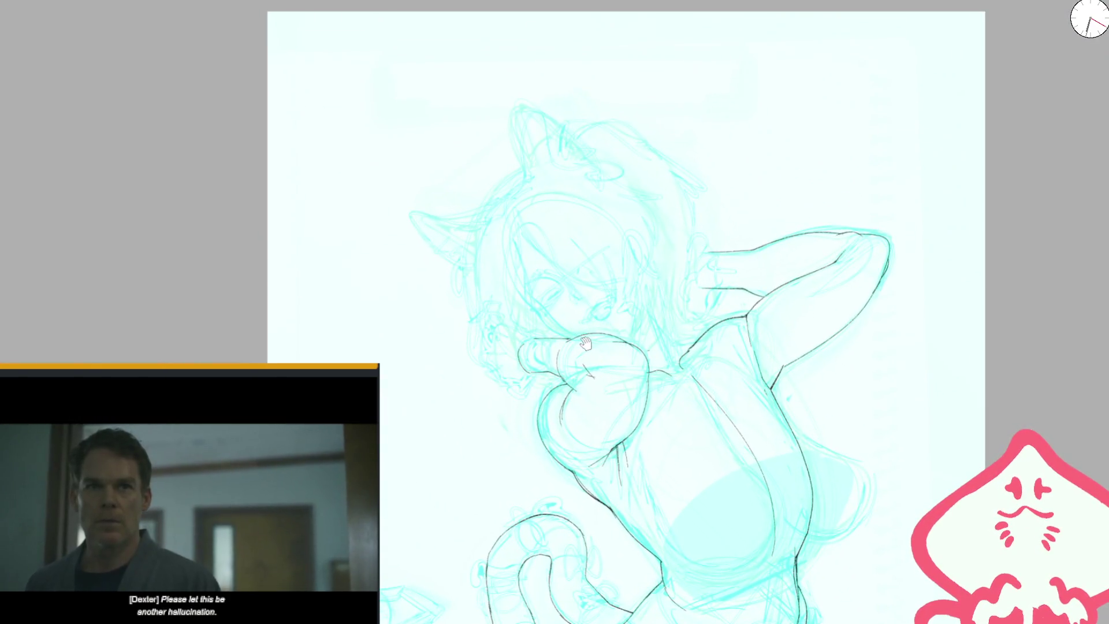
key("m")
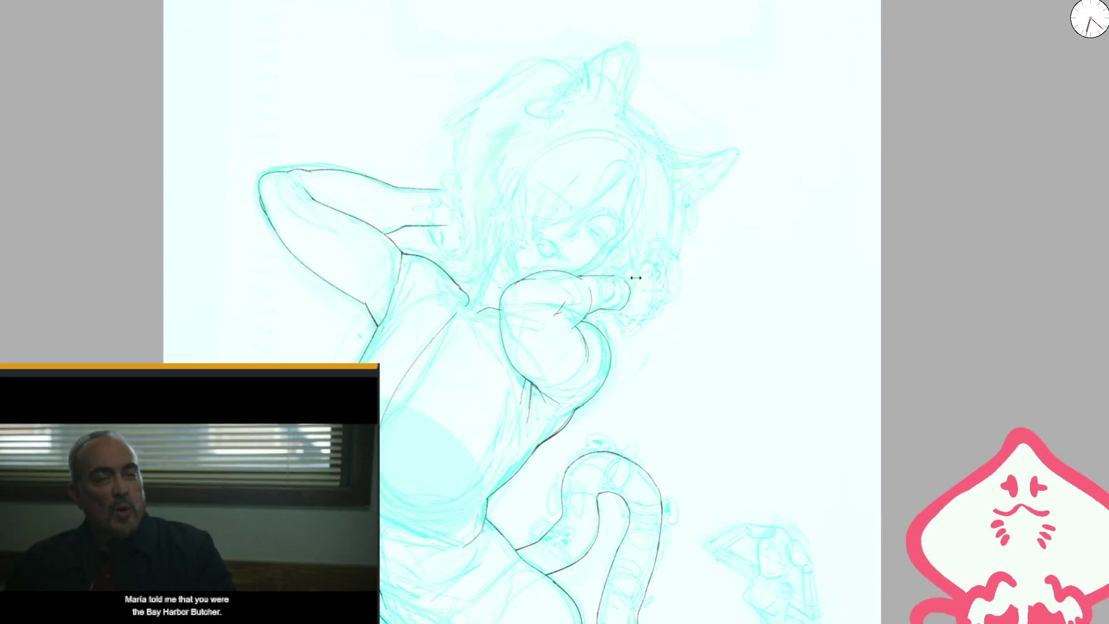
scroll(571, 316, "up", 5)
mouse_move(562, 373)
left_mouse_down()
mouse_move(612, 416)
mouse_move(656, 393)
mouse_move(709, 338)
left_mouse_up()
- Ink the fist's top and outer edges, darkening the upper edge, then zoom out
left_click_drag(564, 255, 640, 212)
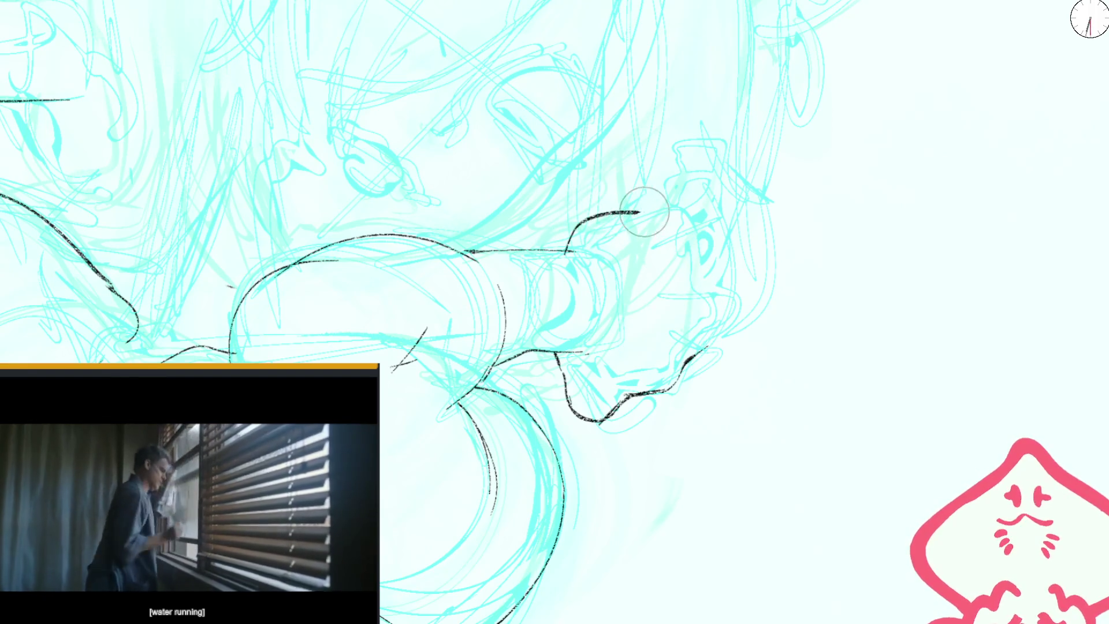
key("m")
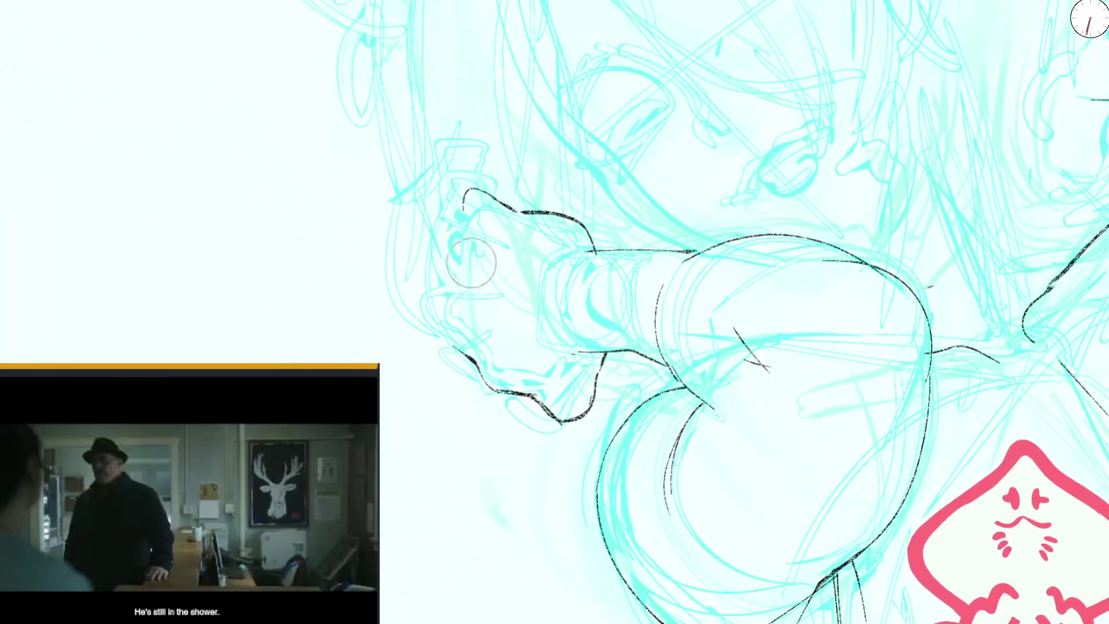
left_click_drag(438, 236, 463, 353)
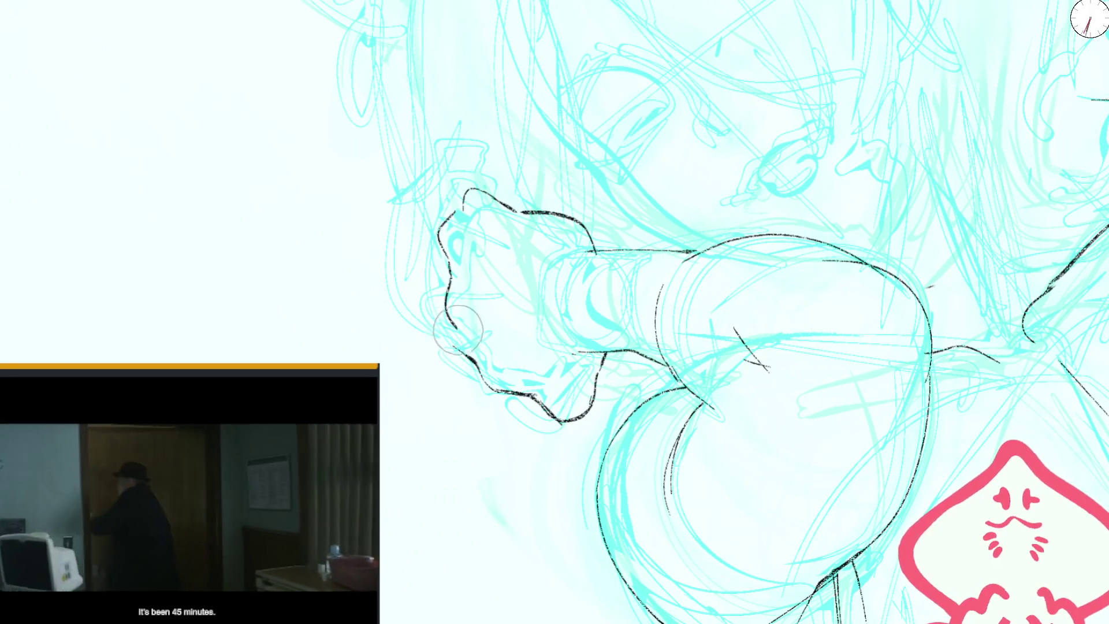
mouse_move(443, 307)
left_mouse_down()
mouse_move(445, 218)
mouse_move(497, 193)
left_mouse_up()
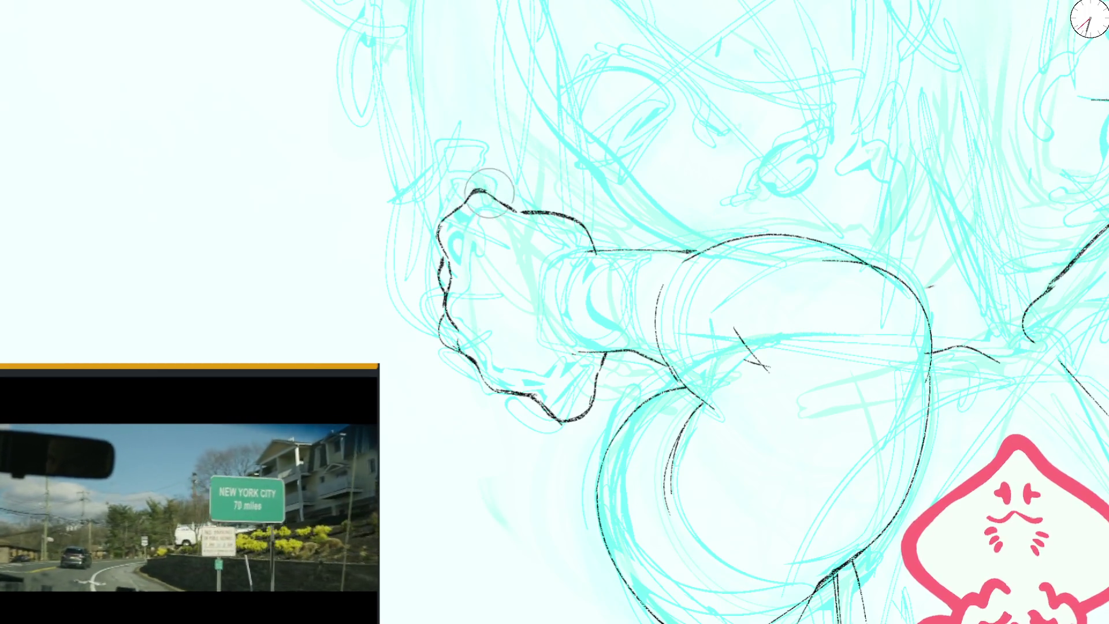
key("minus")
scroll(577, 231, "down", 5)
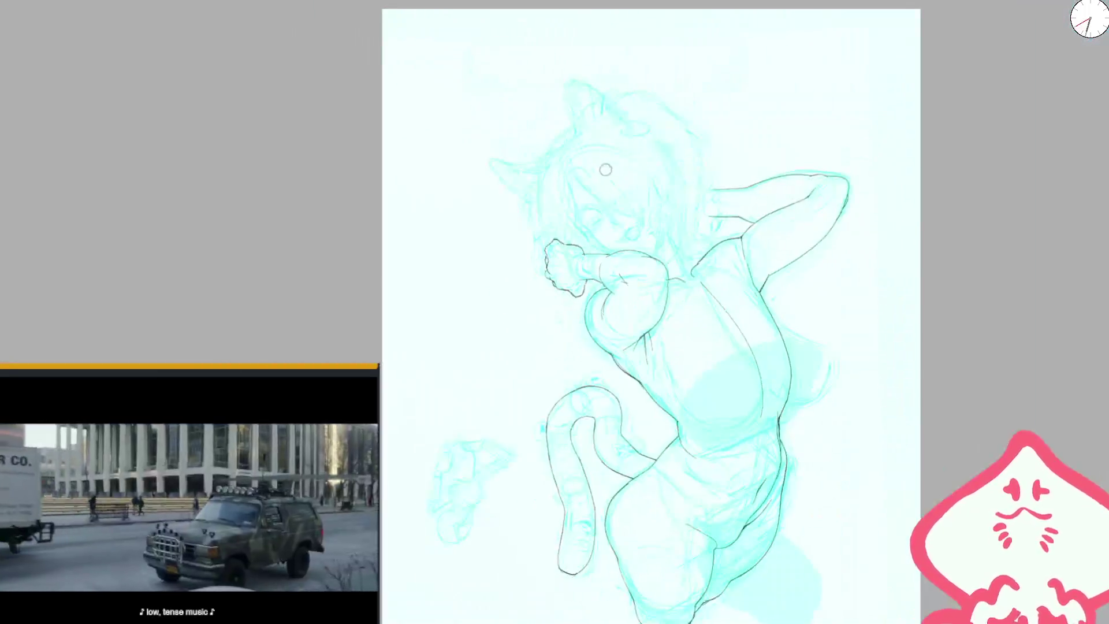
- Ink an upward stroke and arc over the fist's top, plus short marks beneath it
key("m")
scroll(578, 231, "up", 5)
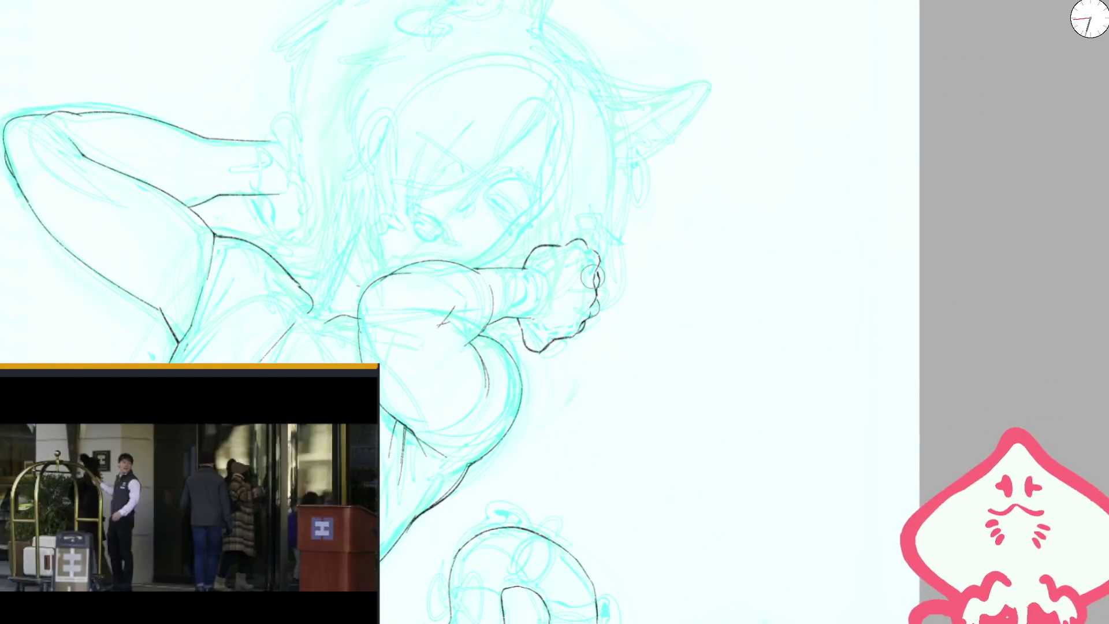
scroll(578, 246, "down", 3)
scroll(585, 256, "up", 5)
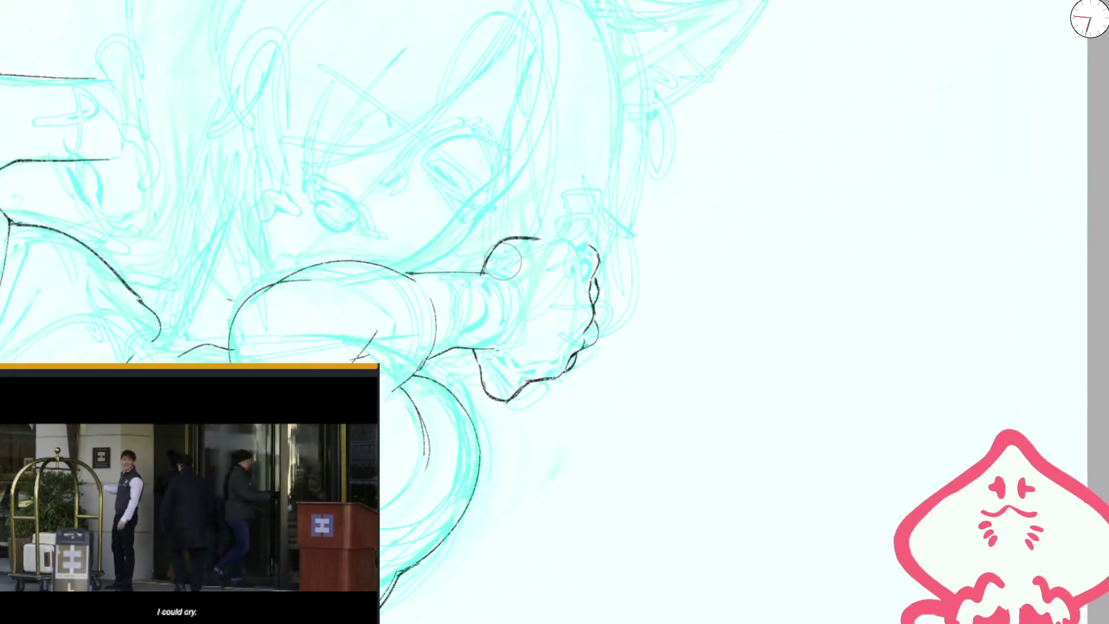
left_click_drag(483, 270, 505, 237)
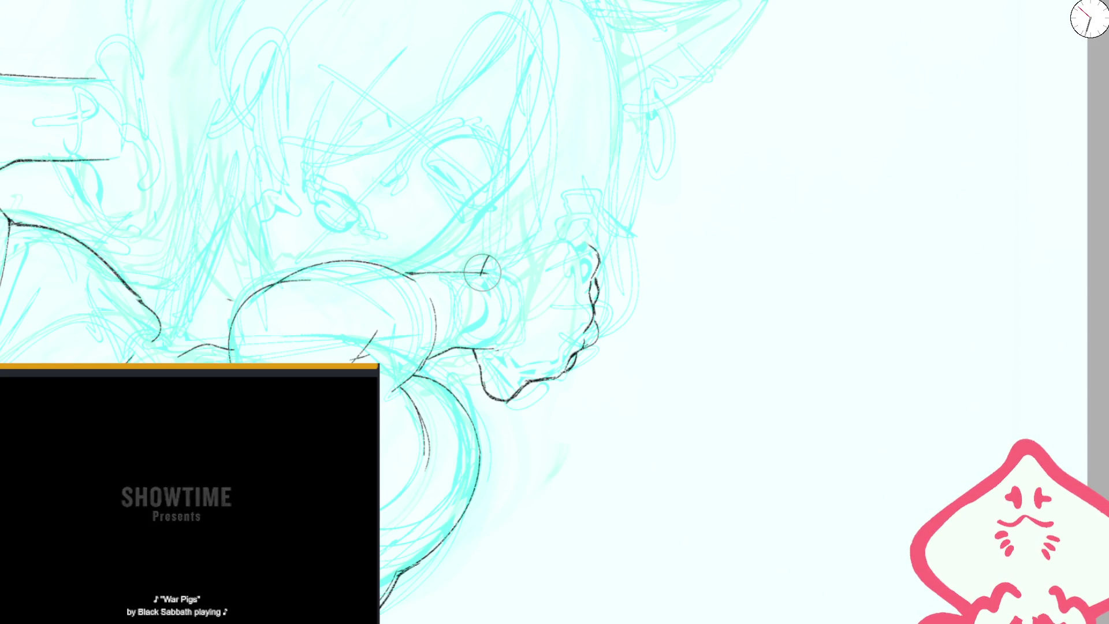
left_click_drag(505, 234, 575, 238)
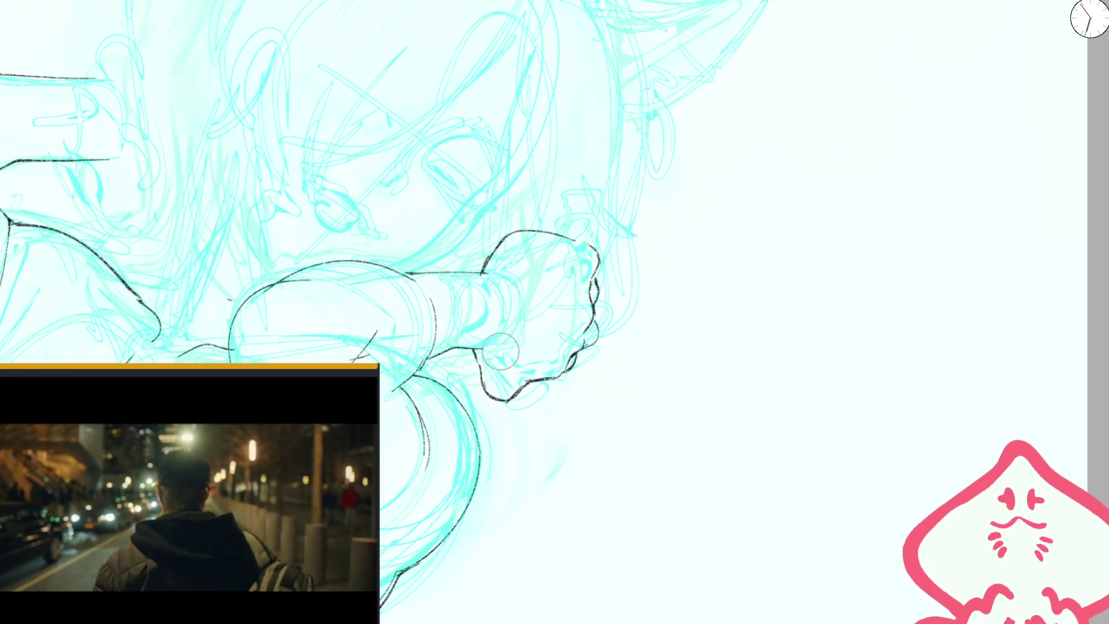
left_click_drag(511, 325, 507, 346)
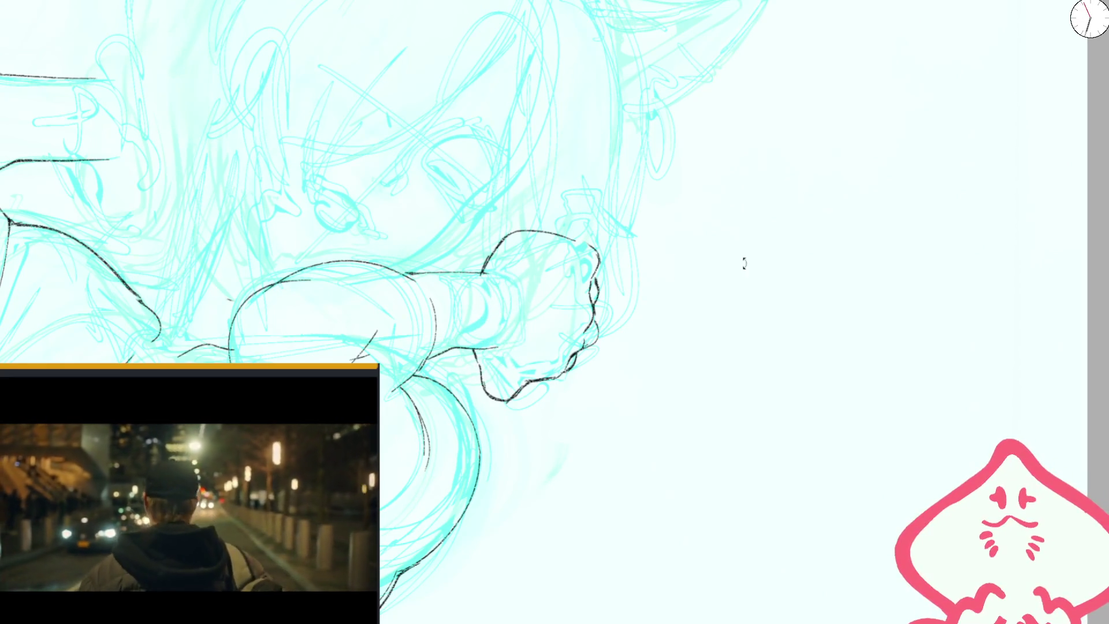
left_click_drag(728, 265, 543, 318)
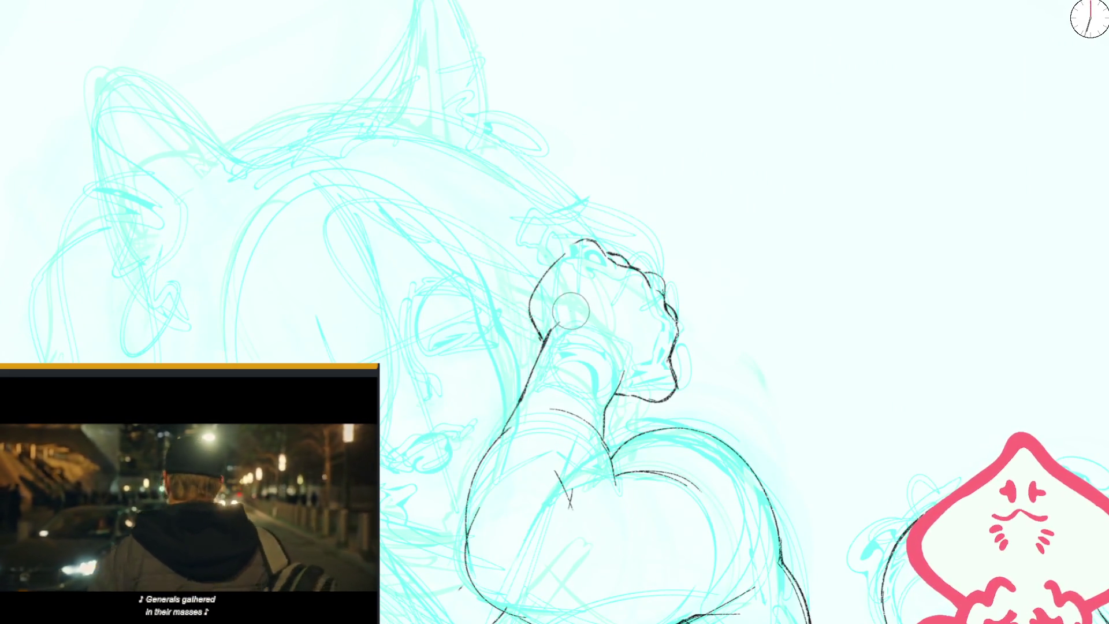
key("ctrl+0")
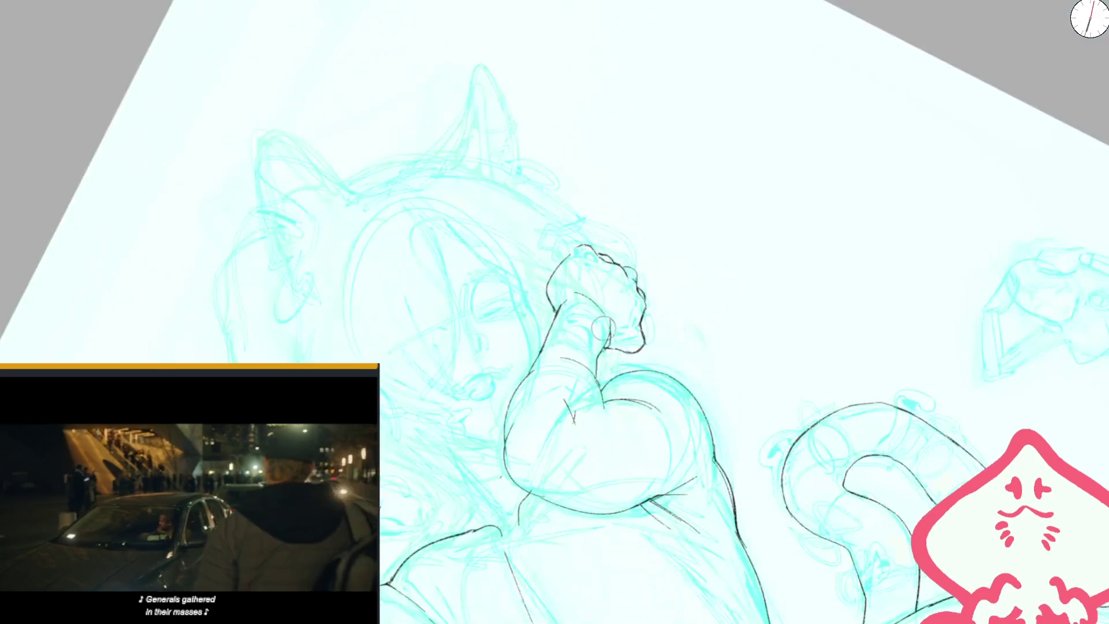
- Rotate the arm horizontal and erase the stray curve between forearm and fist
scroll(569, 268, "up", 5)
left_click_drag(569, 269, 602, 299)
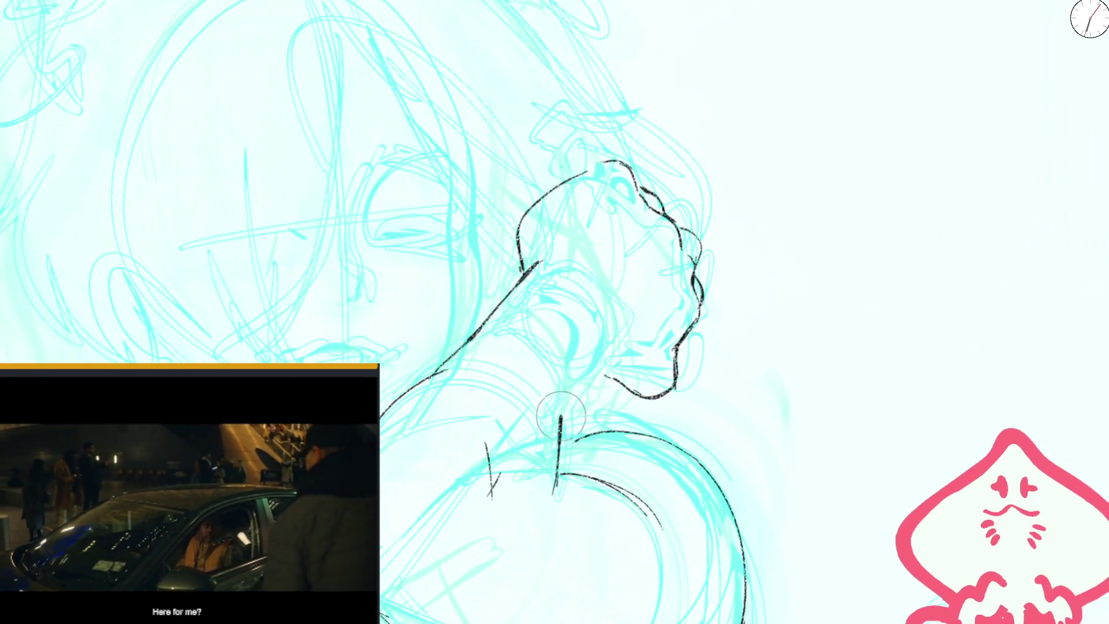
left_click_drag(599, 359, 691, 236)
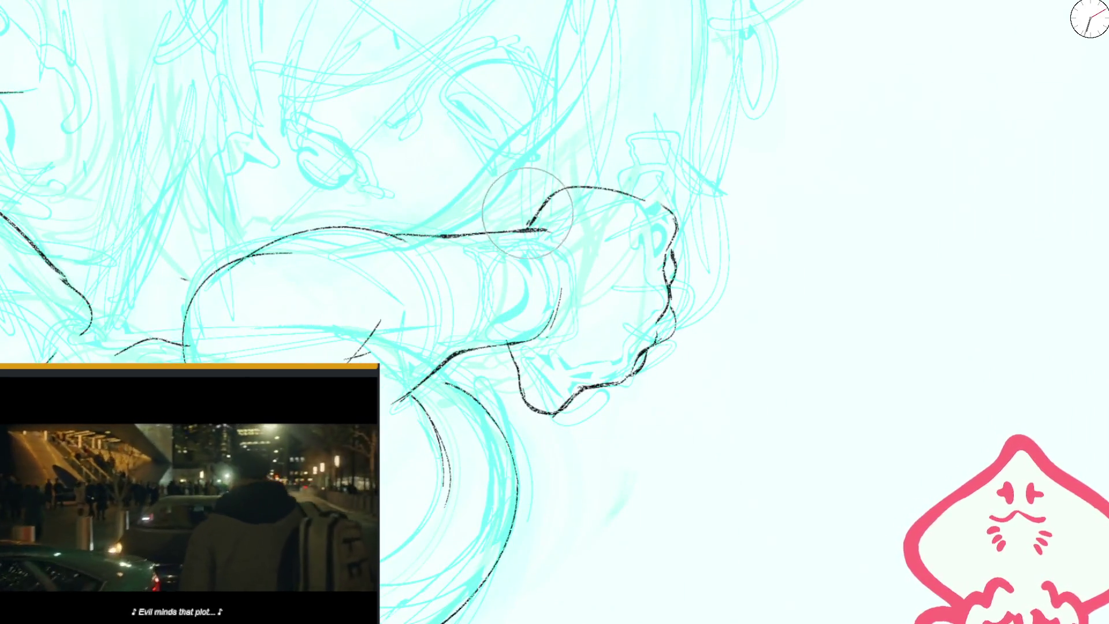
left_click_drag(578, 190, 529, 214)
left_click_drag(618, 190, 521, 231)
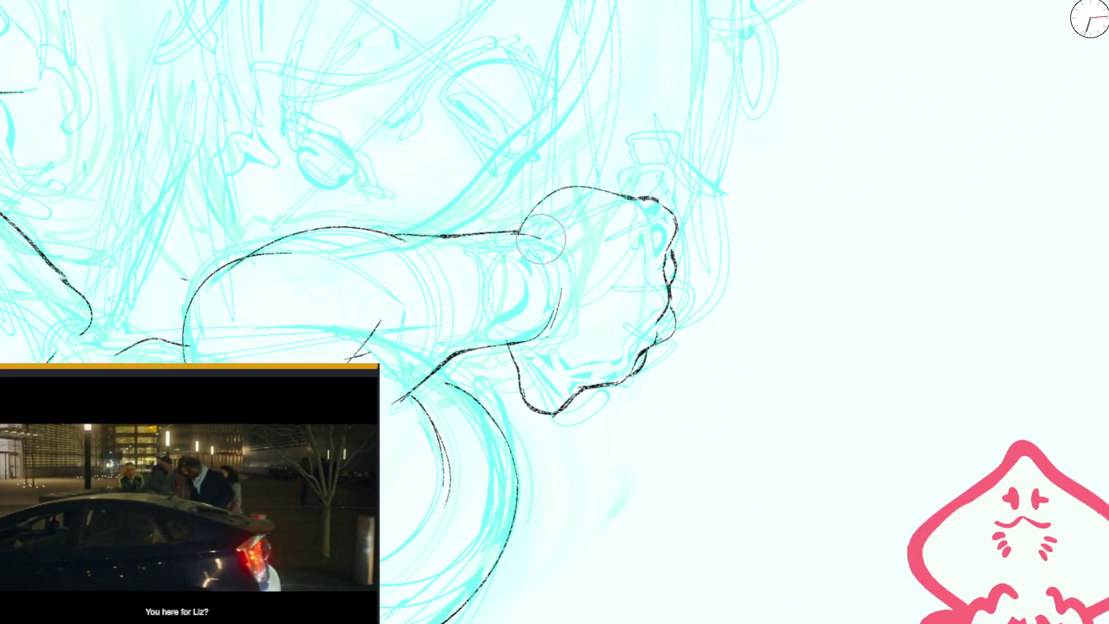
key("ctrl+0")
scroll(556, 246, "up", 5)
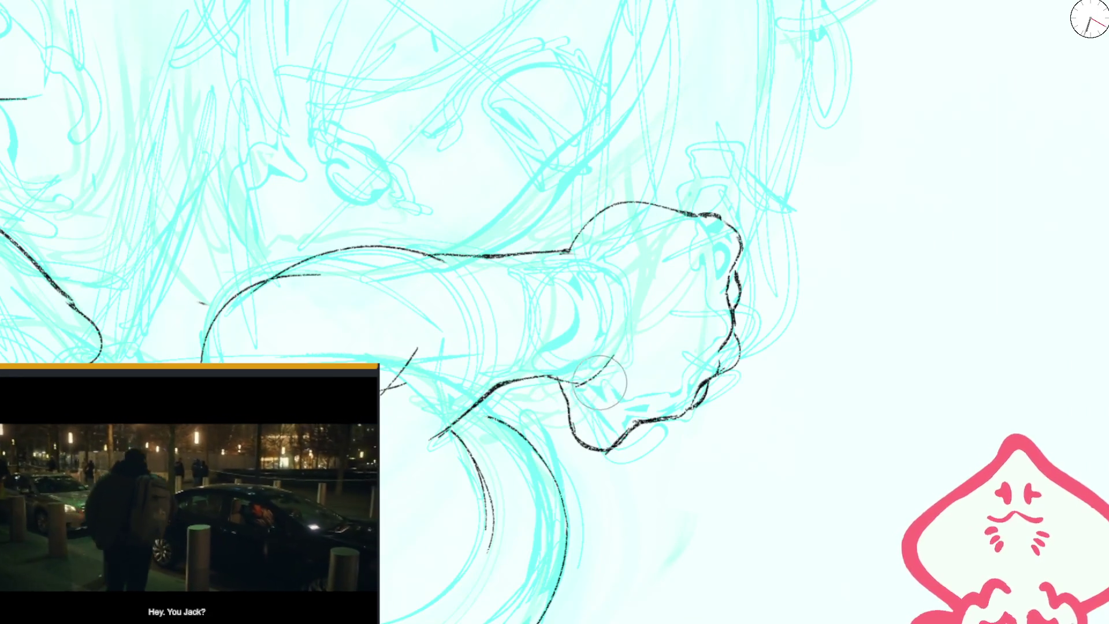
scroll(600, 382, "down", 2)
scroll(600, 381, "down", 2)
scroll(601, 381, "down", 1)
scroll(547, 294, "up", 5)
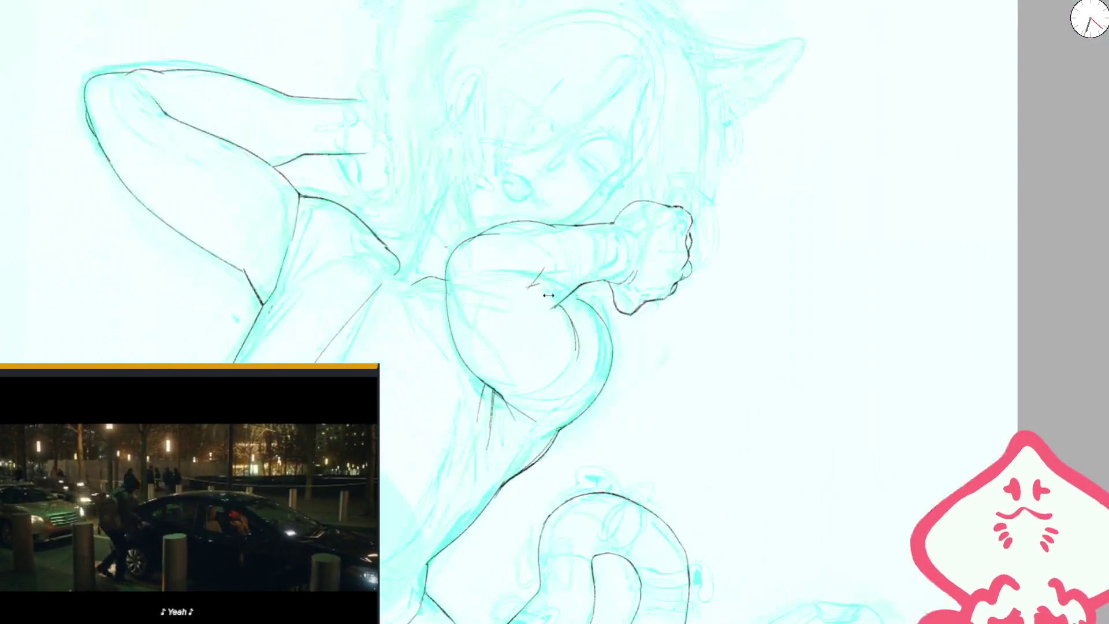
scroll(547, 294, "up", 2)
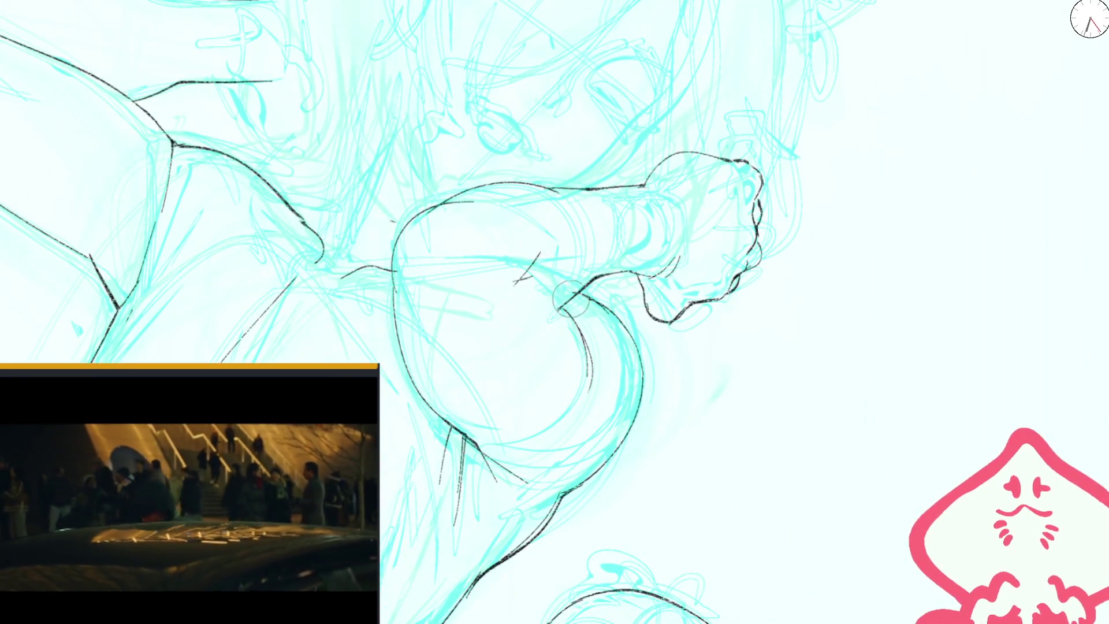
key("m")
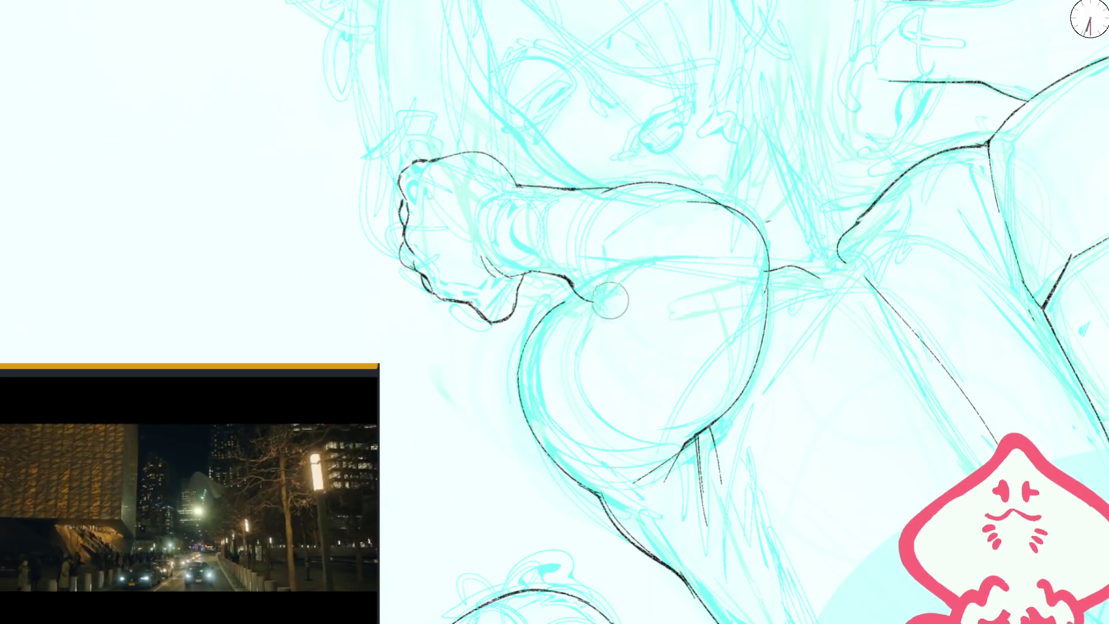
scroll(601, 195, "down", 3)
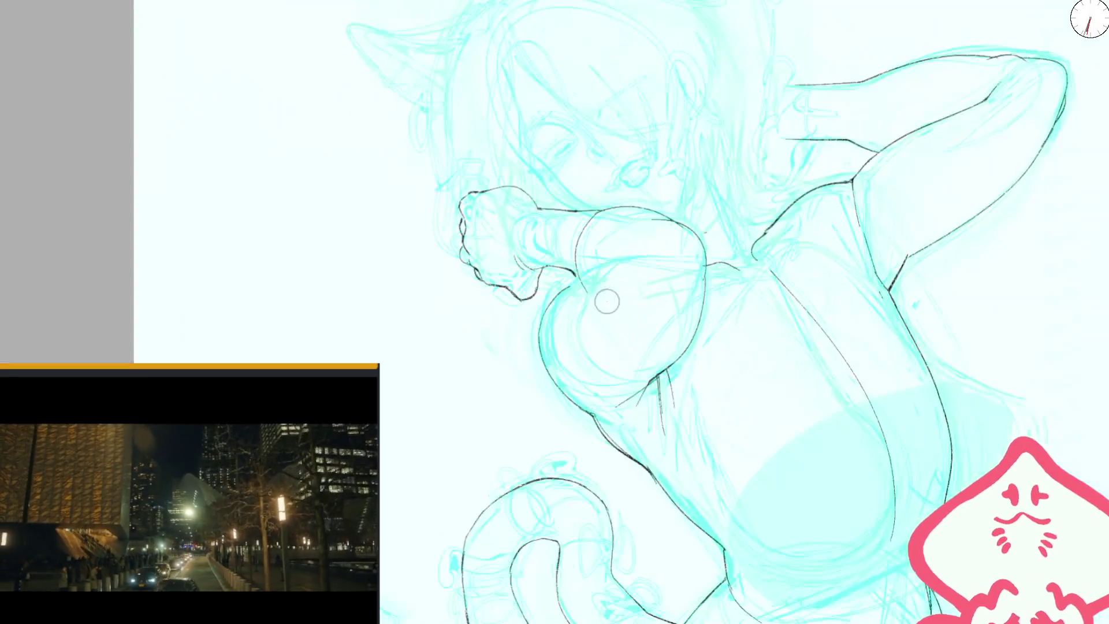
scroll(588, 206, "down", 1)
key("m")
scroll(586, 237, "up", 3)
scroll(542, 288, "up", 2)
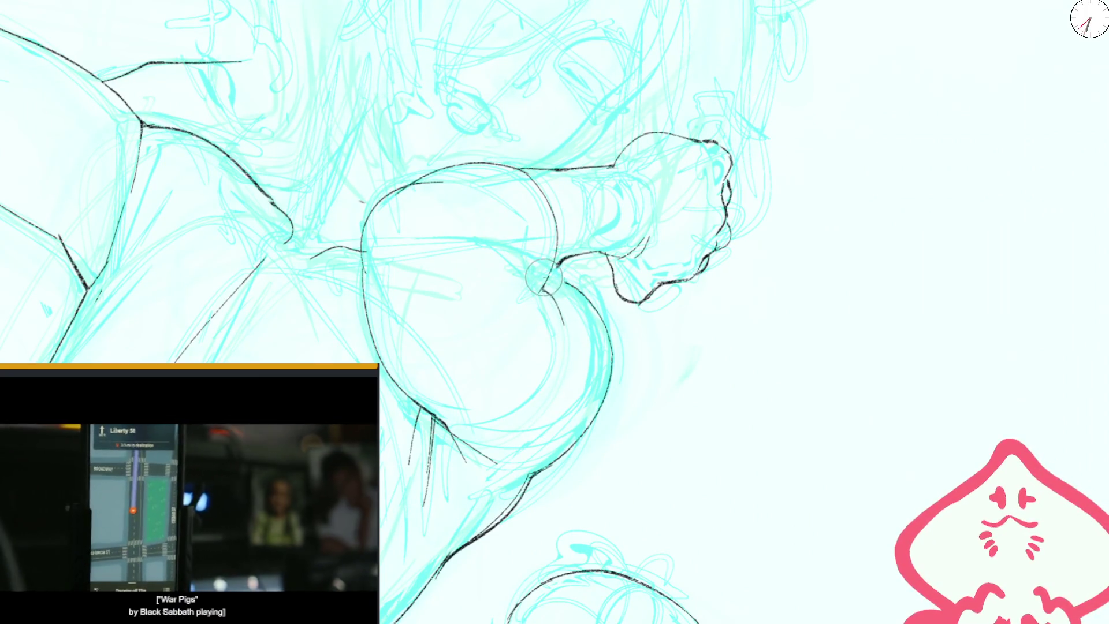
scroll(543, 280, "down", 4)
scroll(572, 193, "down", 2)
key("m")
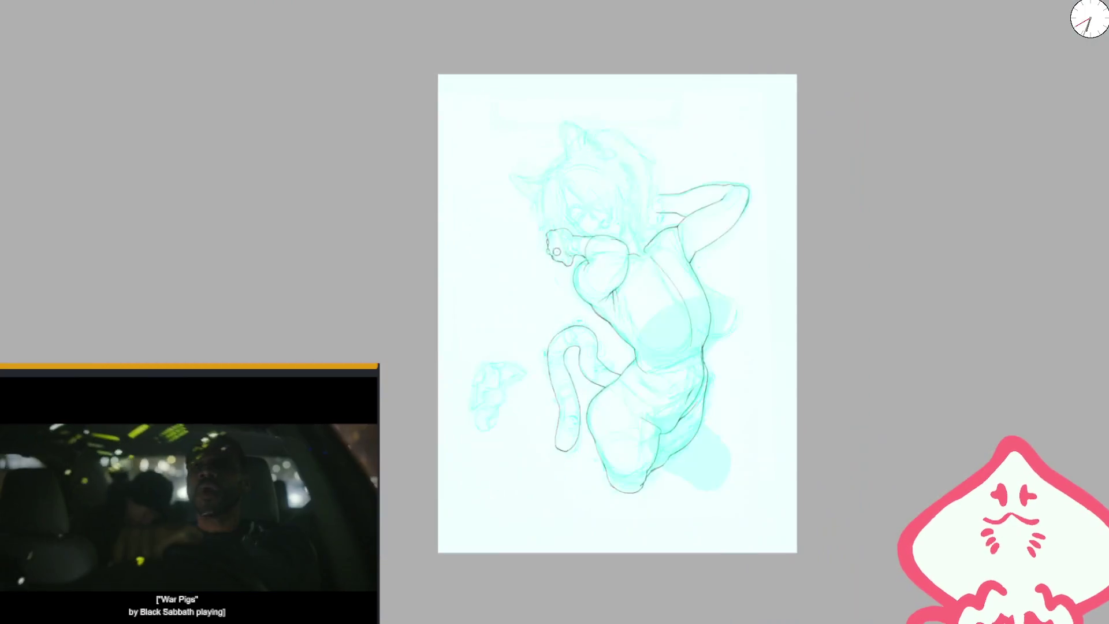
- Fit the page and mirror the view to check proportions, then flip it back
scroll(561, 222, "up", 3)
scroll(555, 222, "up", 2)
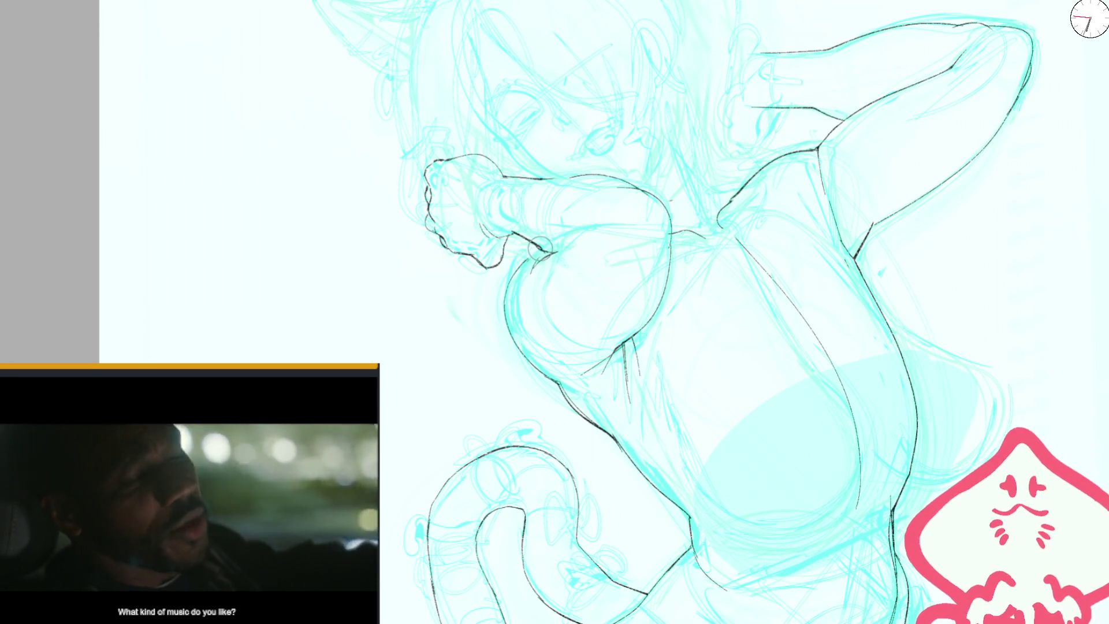
key("2")
scroll(577, 211, "up", 3)
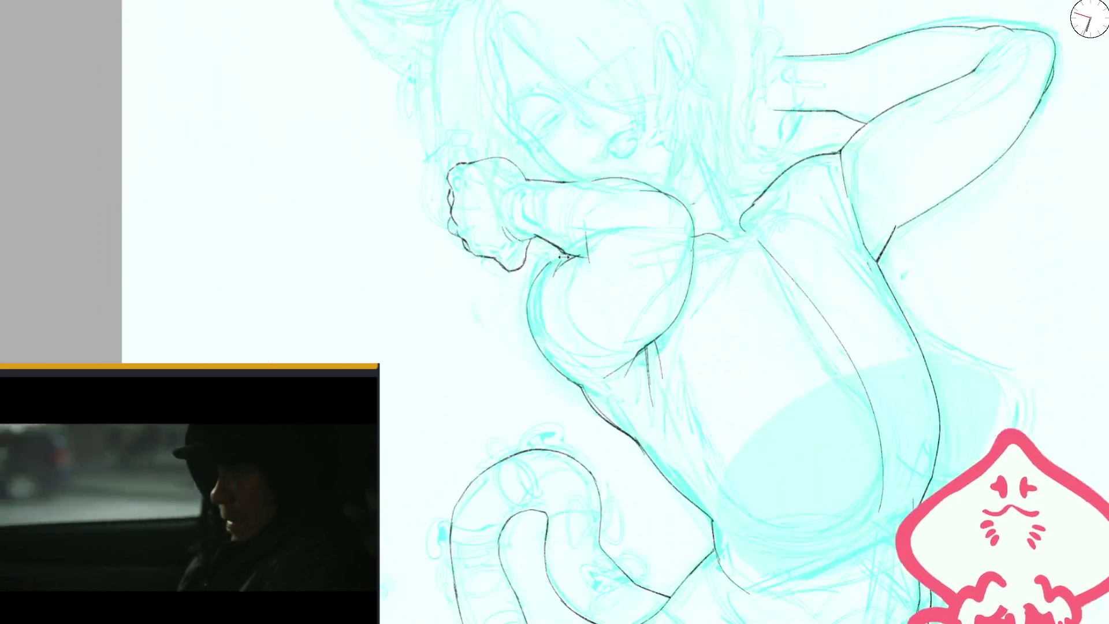
scroll(594, 269, "up", 2)
key("m")
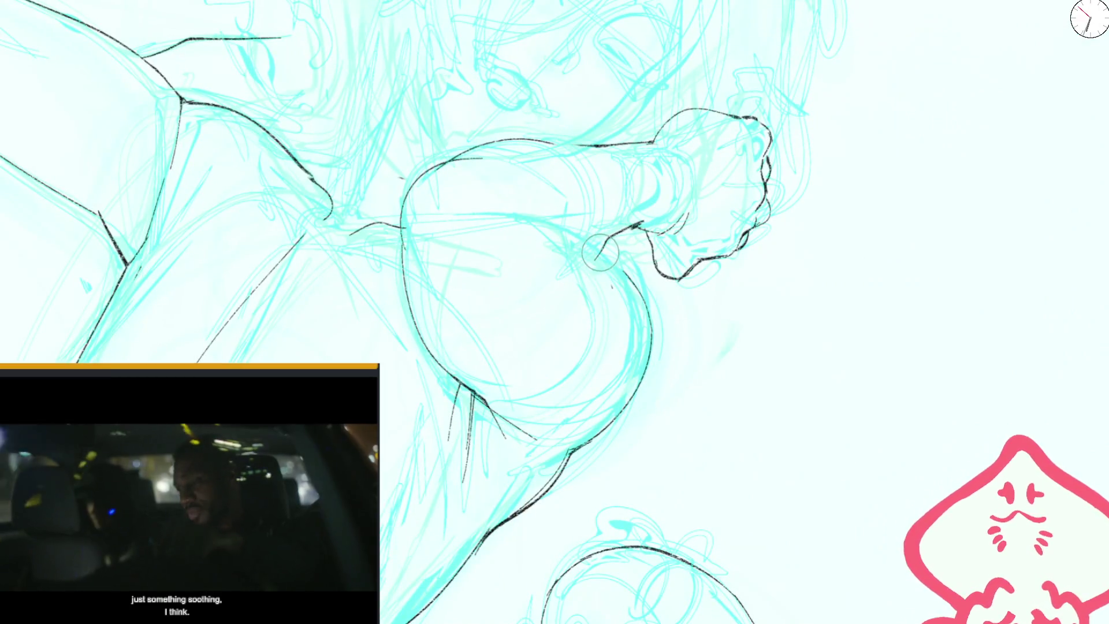
scroll(599, 263, "down", 3)
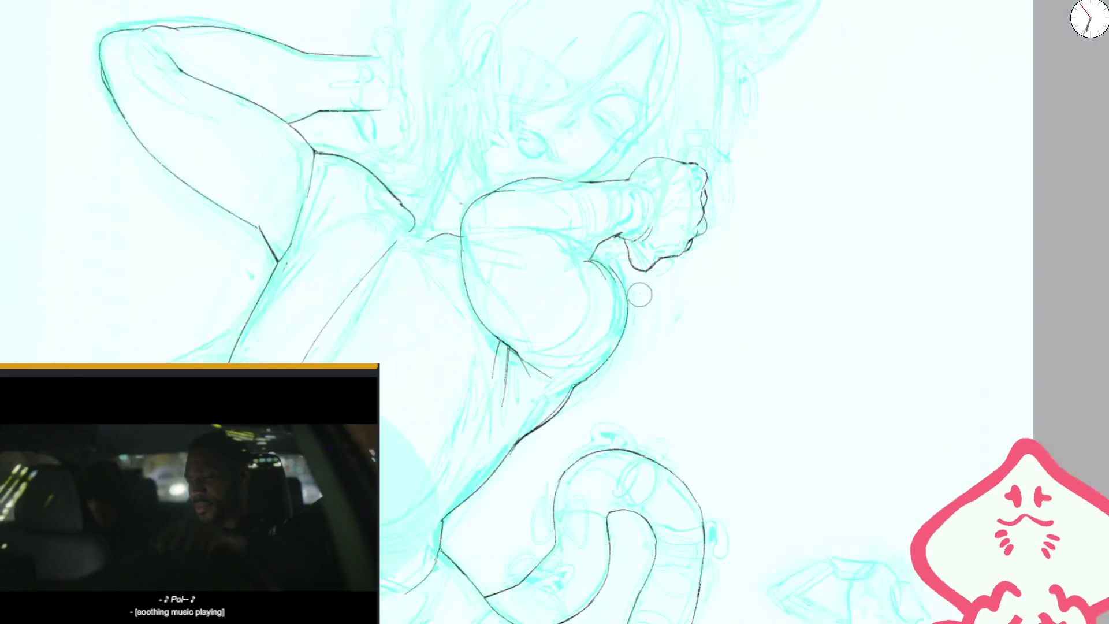
scroll(617, 193, "down", 2)
key("m")
scroll(615, 371, "up", 5)
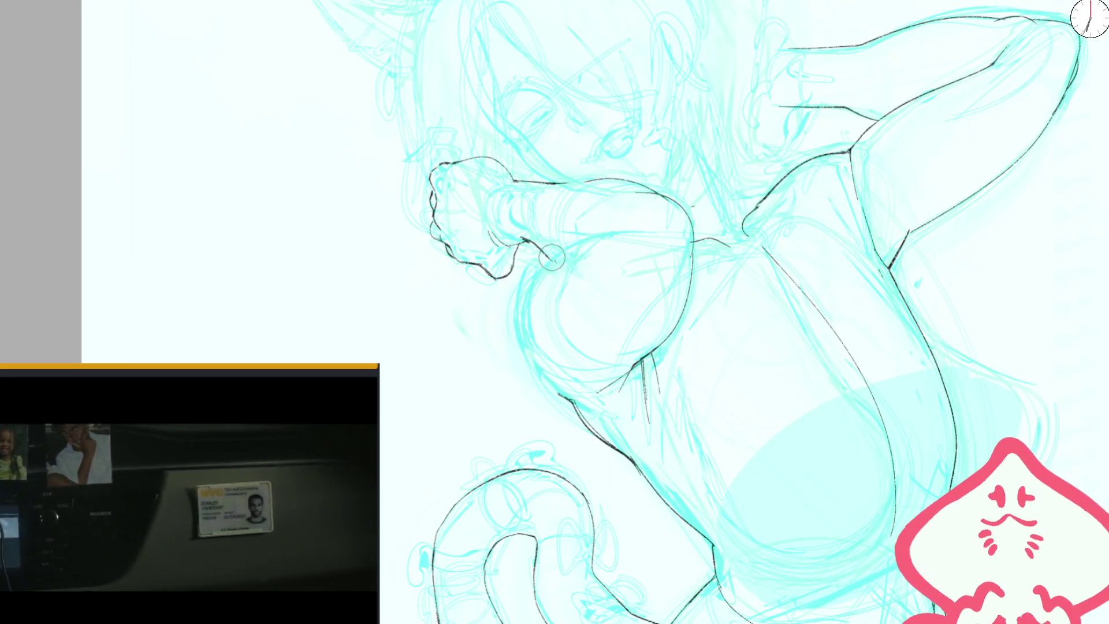
- Ink two curves from beneath the fist across the rounded sleeve
left_click_drag(552, 258, 588, 301)
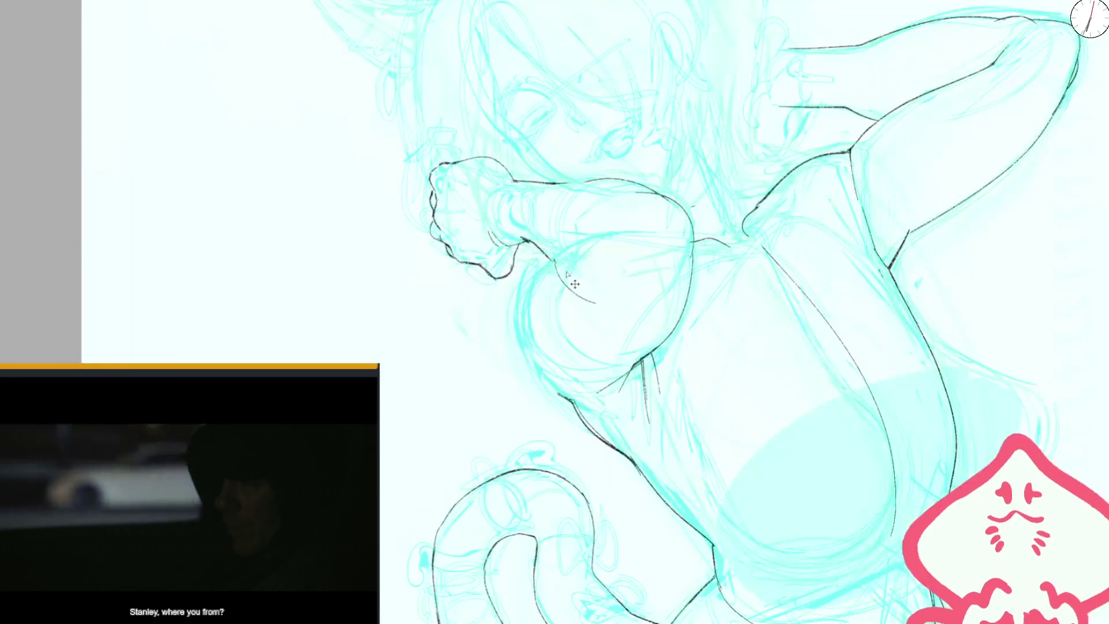
left_click_drag(547, 262, 598, 302)
left_click_drag(628, 232, 533, 275)
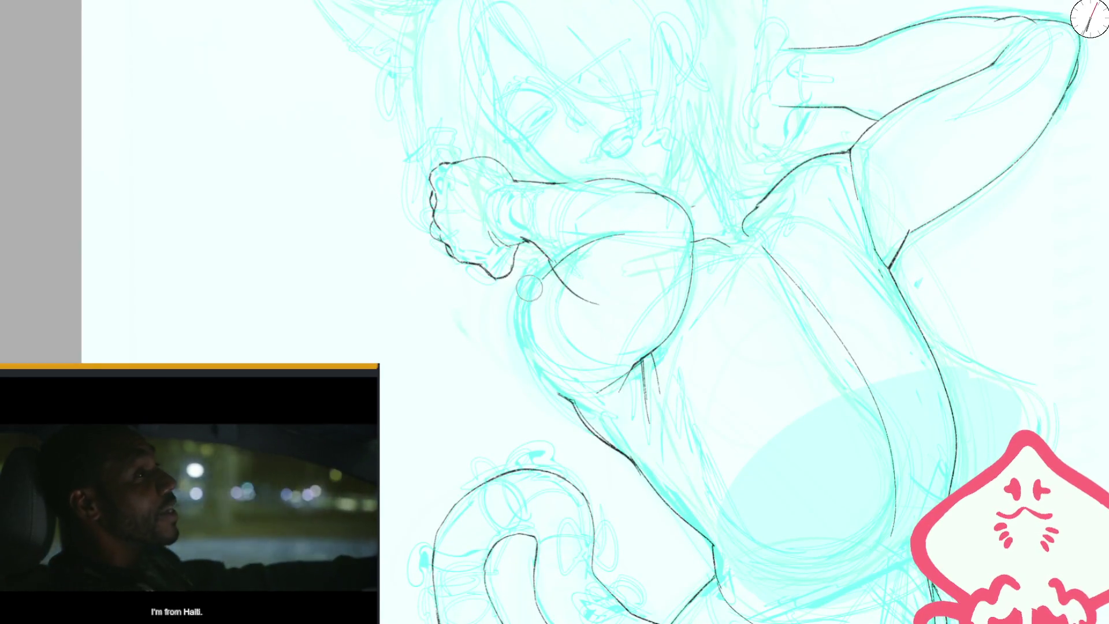
key("ctrl+0")
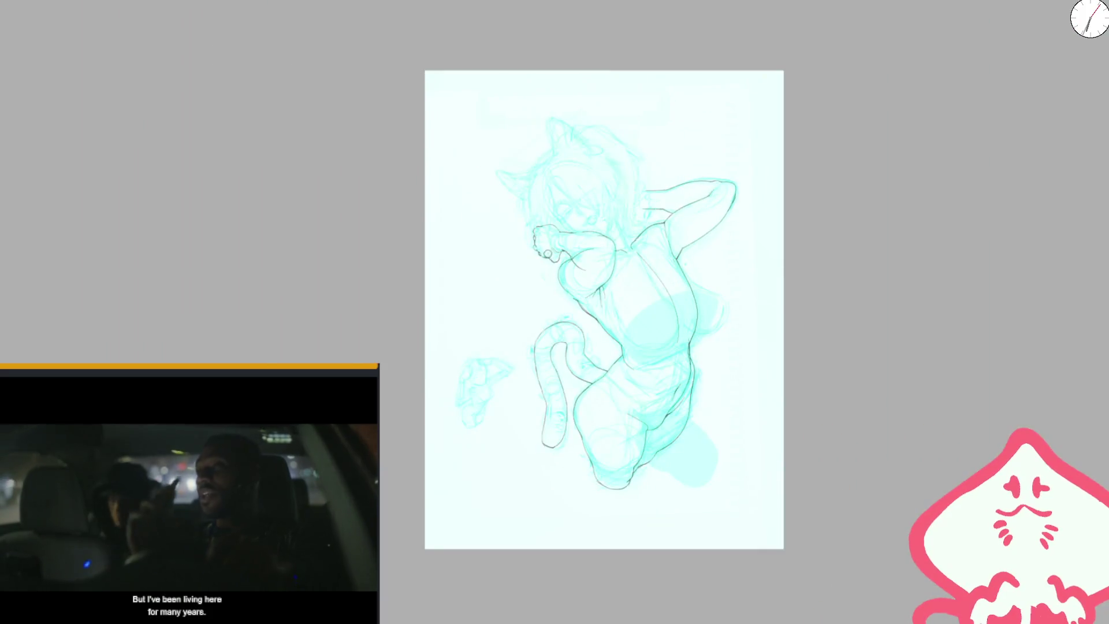
- Zoom in and out over the inked figure, ending on the full page
scroll(585, 255, "up", 5)
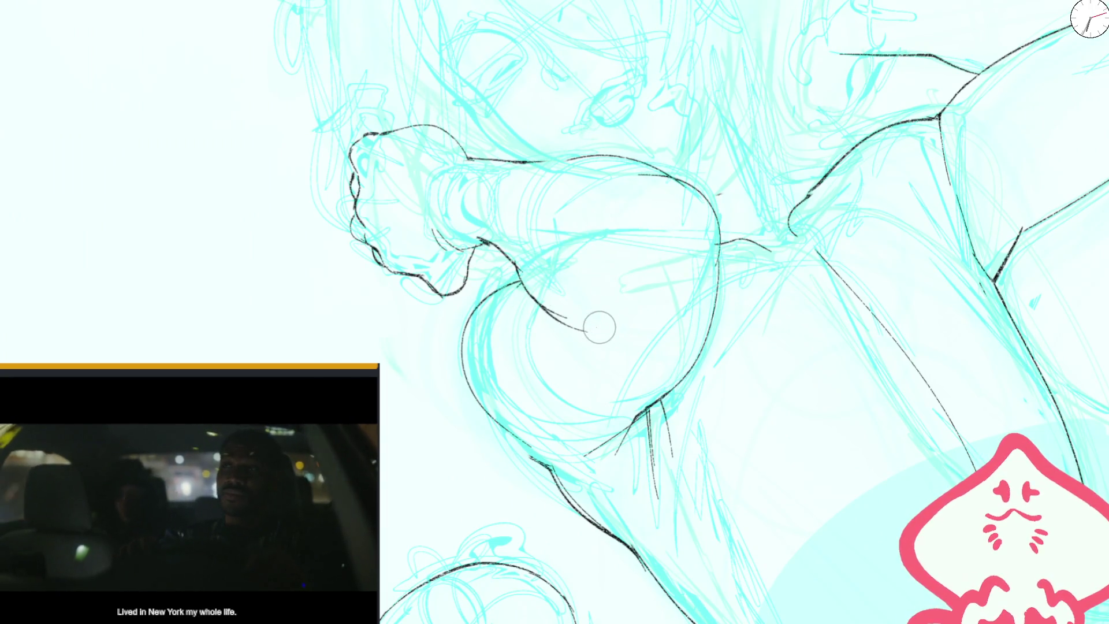
scroll(590, 308, "down", 2)
scroll(589, 307, "down", 1)
scroll(563, 271, "up", 1)
scroll(563, 272, "up", 1)
scroll(564, 272, "down", 5)
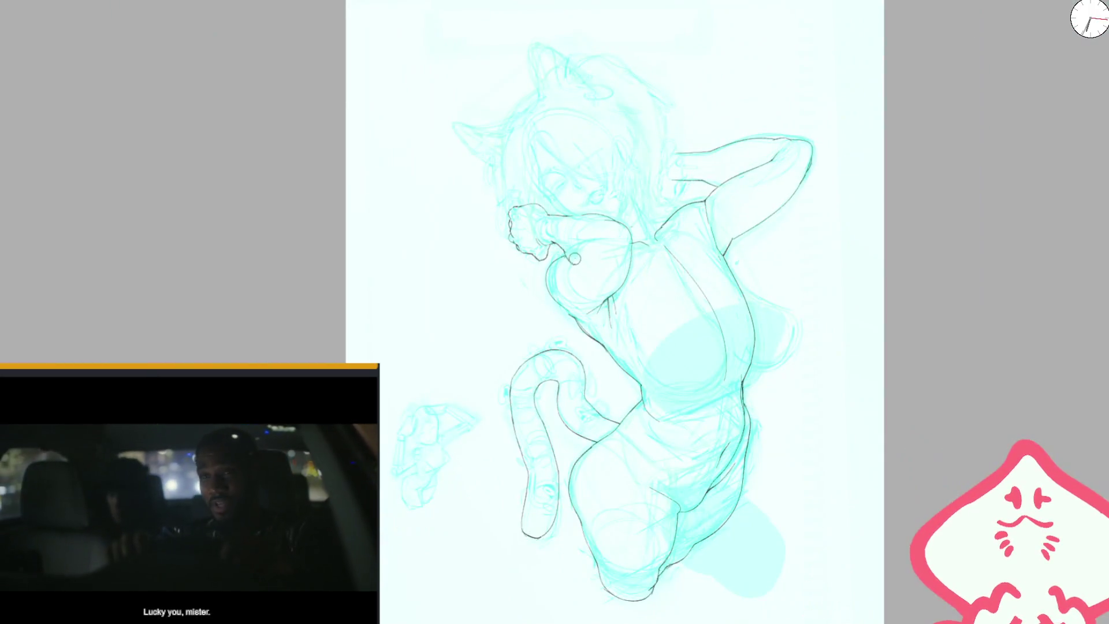
scroll(578, 266, "up", 5)
scroll(579, 266, "down", 2)
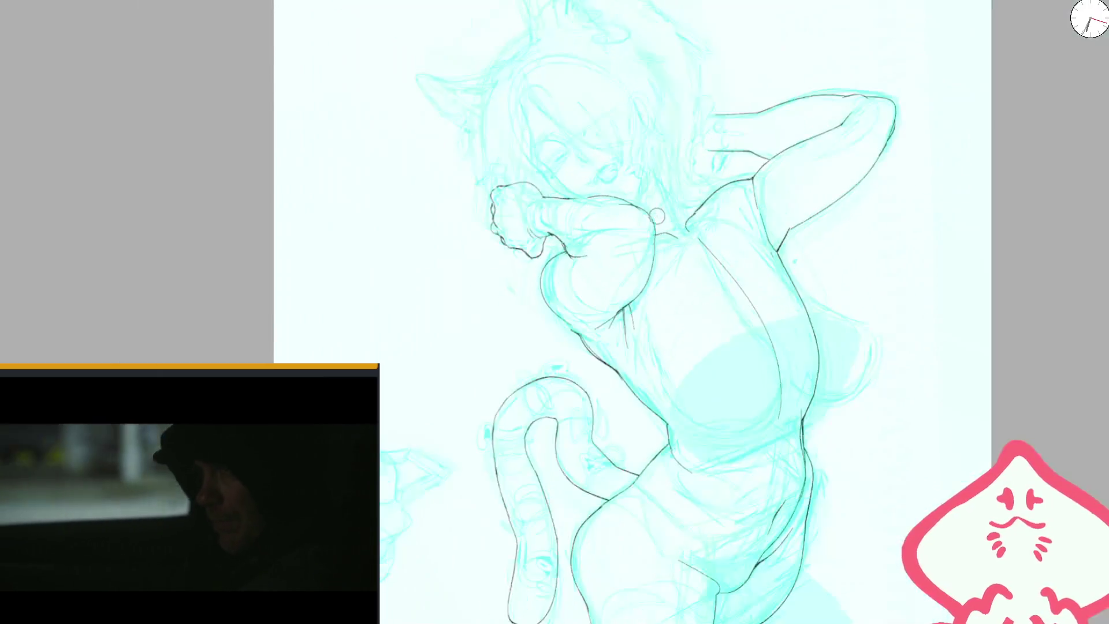
scroll(640, 224, "down", 3)
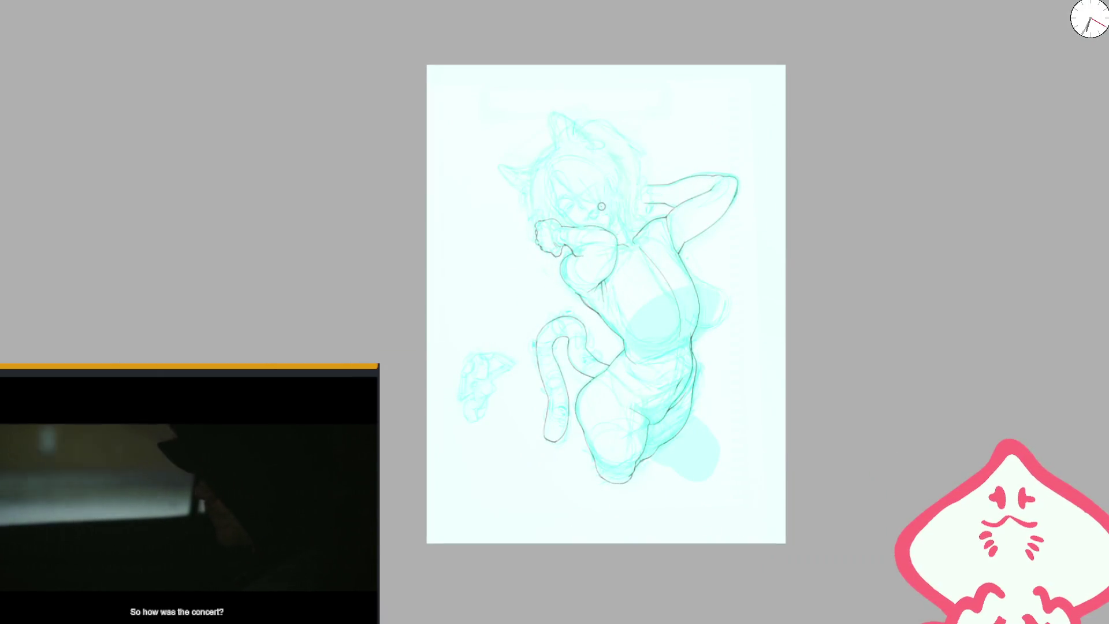
- Mirror-check the canvas and erase the stray stroke beside the fist
key("m")
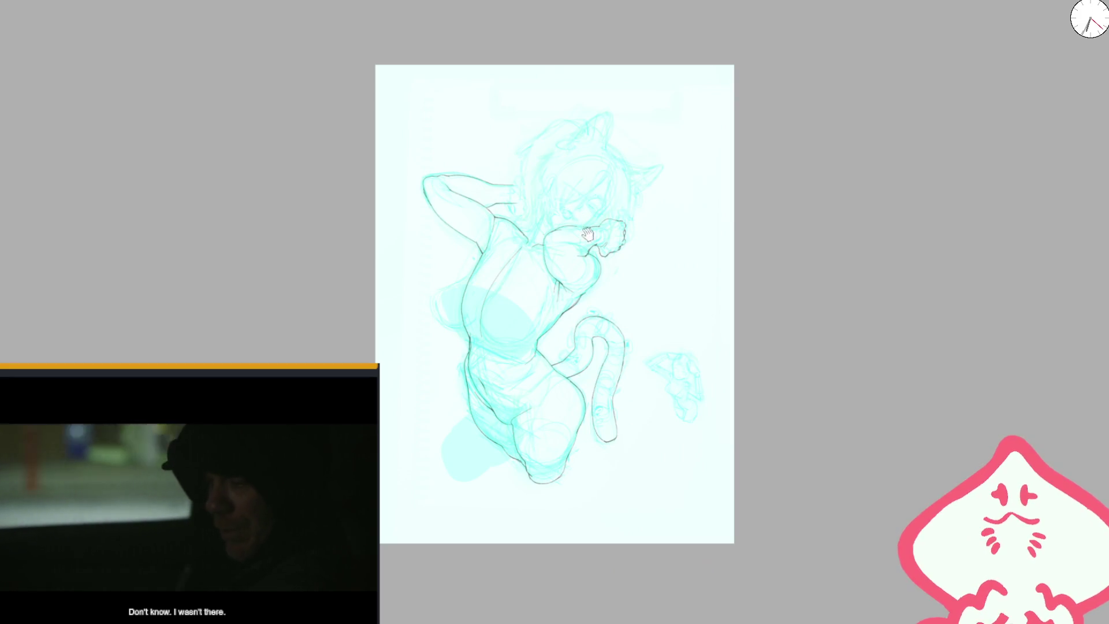
scroll(588, 233, "up", 2)
scroll(588, 233, "up", 5)
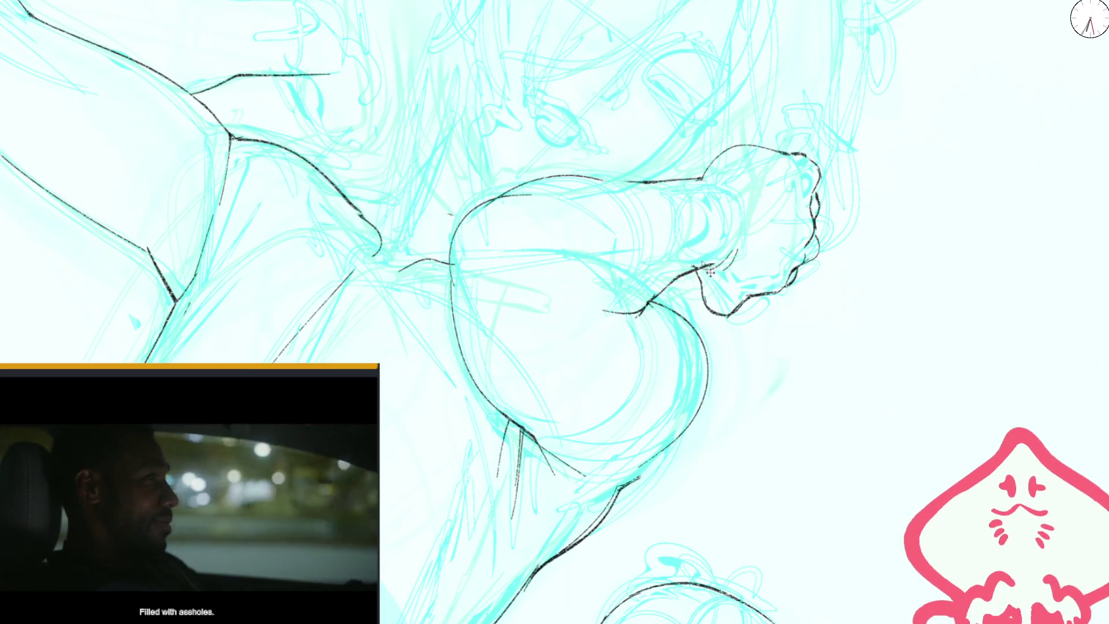
left_click_drag(710, 270, 640, 314)
- Ink the outline along the arm, checking with a mirrored view first
scroll(640, 313, "down", 2)
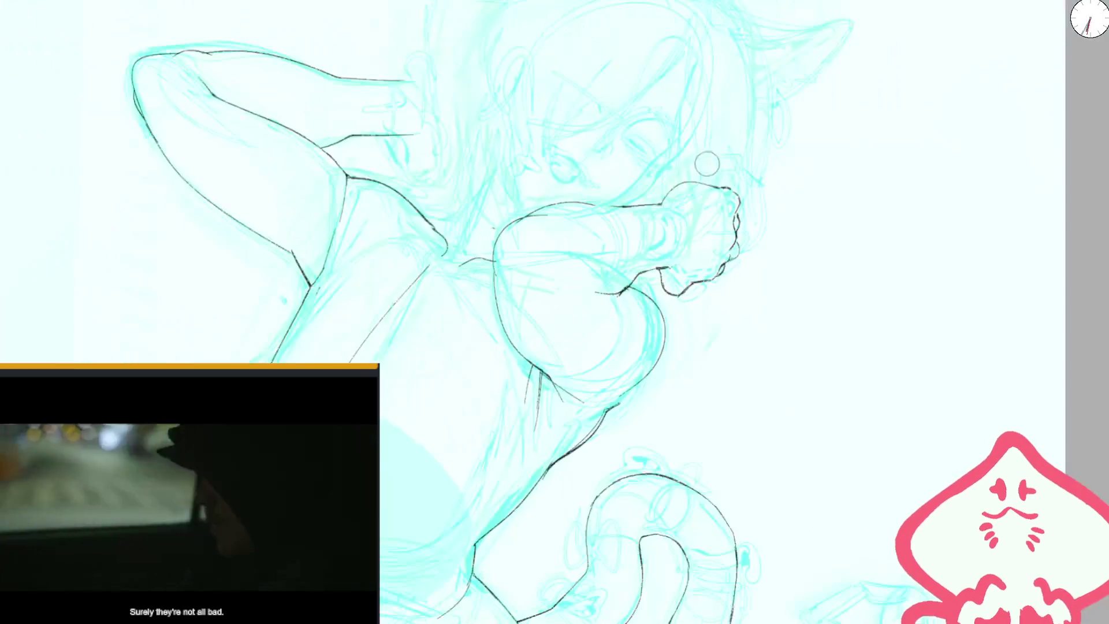
scroll(711, 167, "down", 1)
scroll(513, 253, "up", 2)
scroll(525, 290, "up", 2)
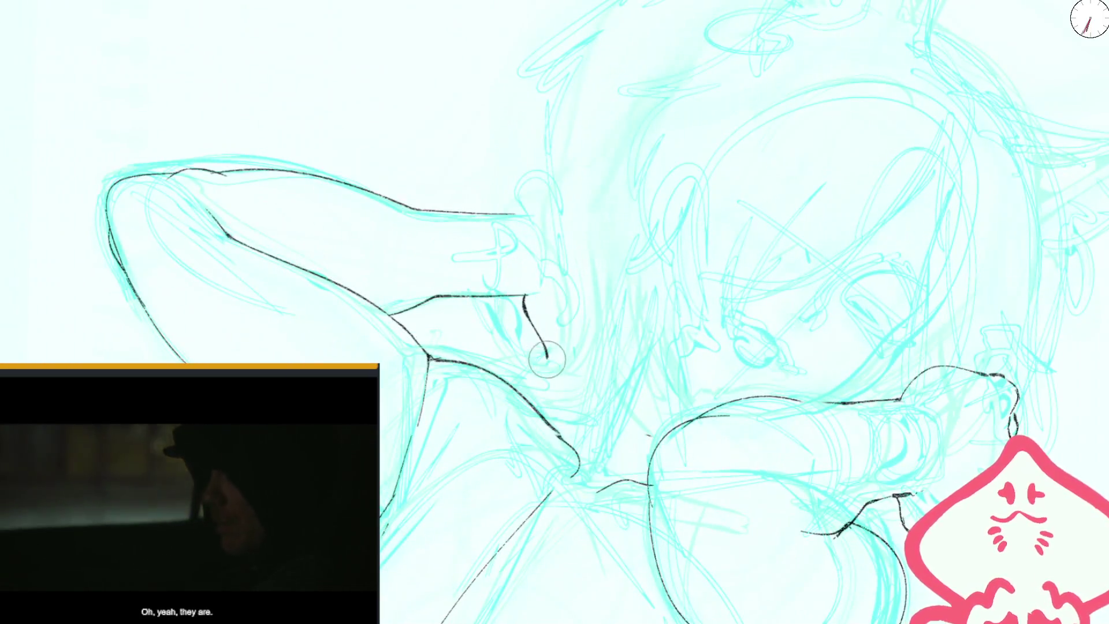
scroll(636, 236, "down", 2)
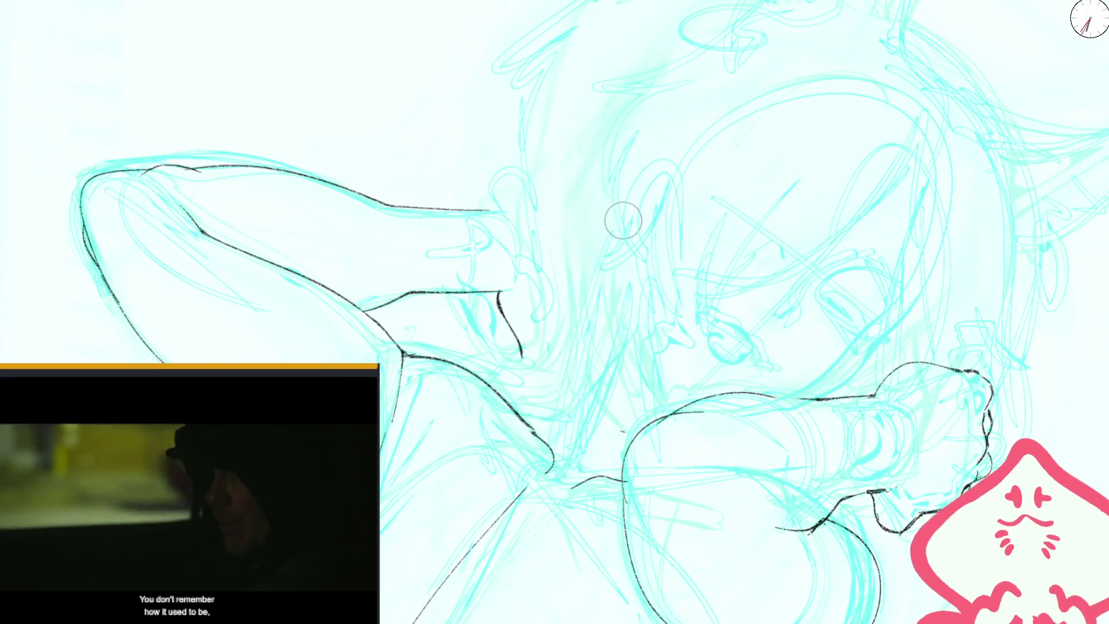
key("m")
scroll(691, 171, "up", 2)
key("m")
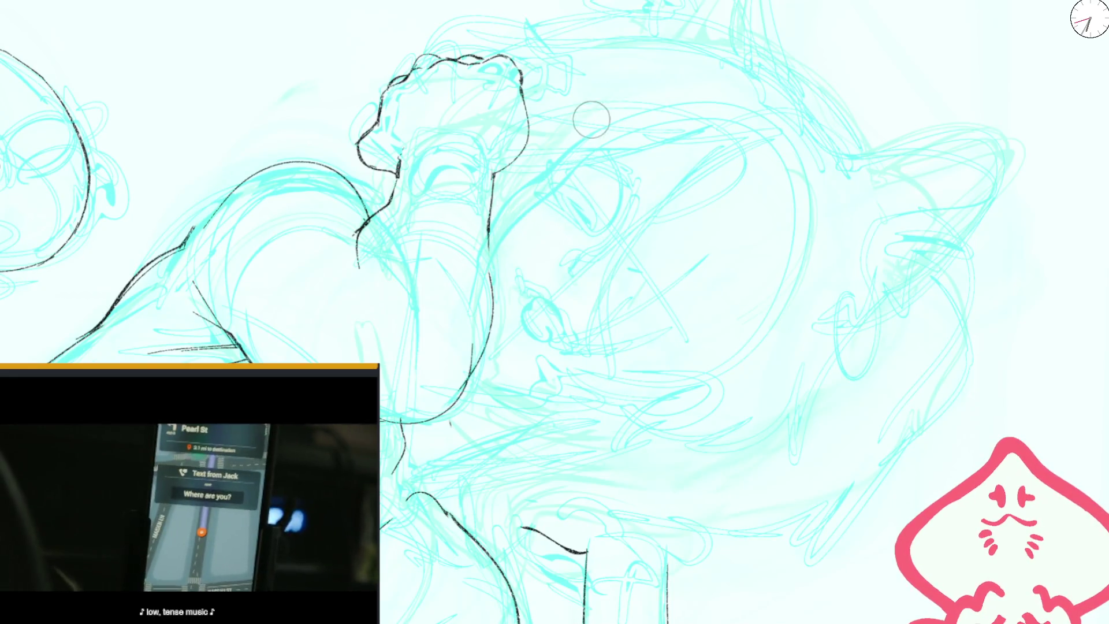
left_click_drag(590, 120, 475, 312)
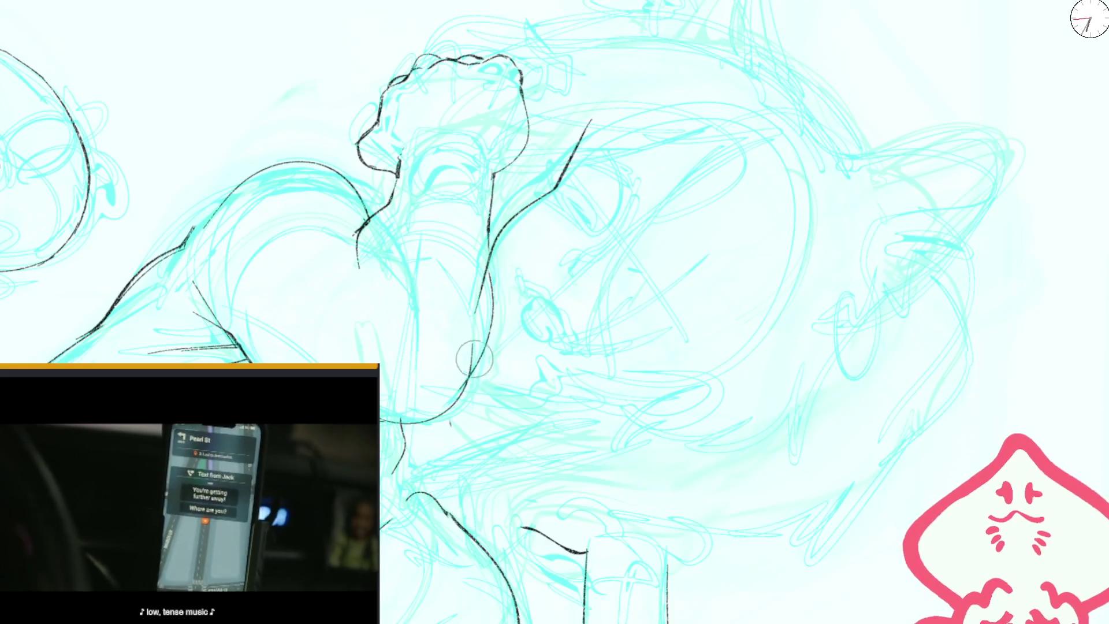
- Redraw the short curve beside the face as a single clean stroke, then frame the head
key("m")
key("m")
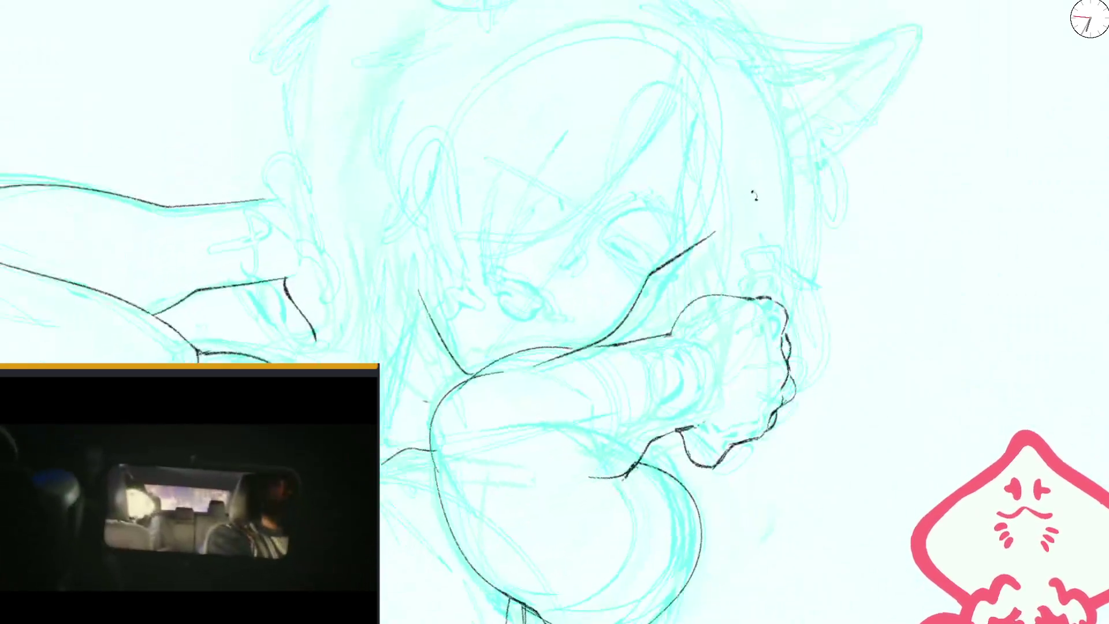
key("m")
left_click_drag(574, 227, 616, 193)
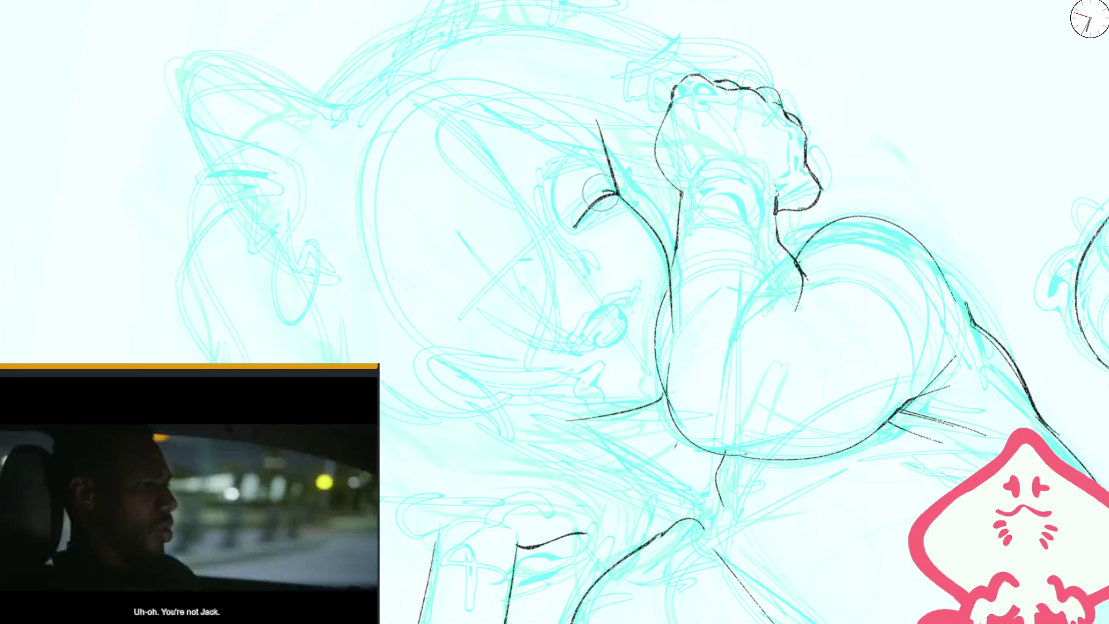
left_click_drag(568, 224, 600, 195)
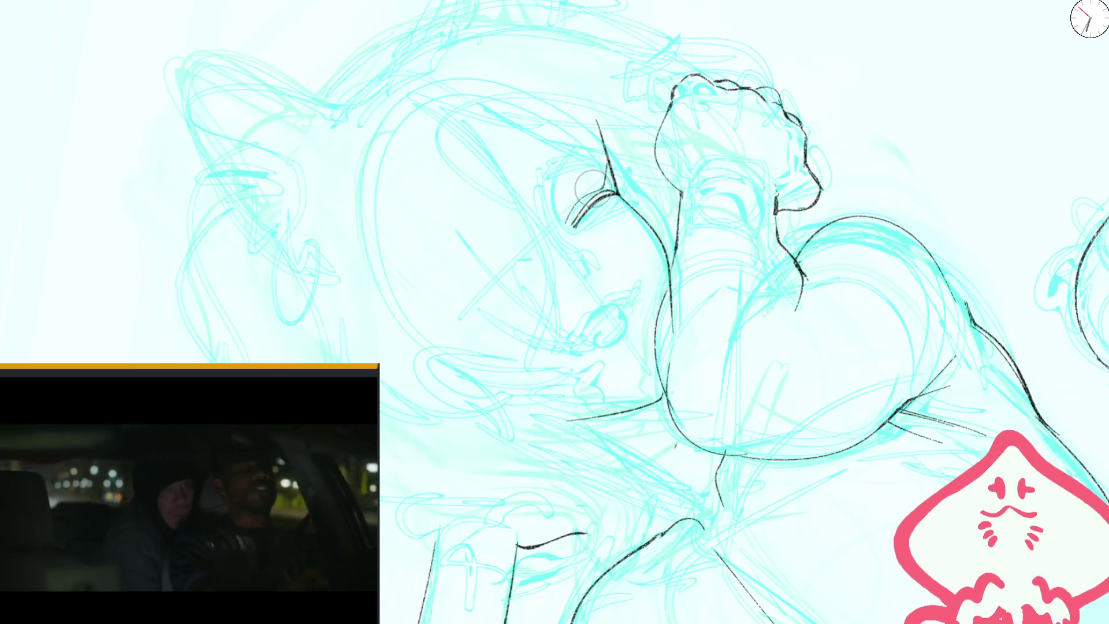
key("ctrl+z")
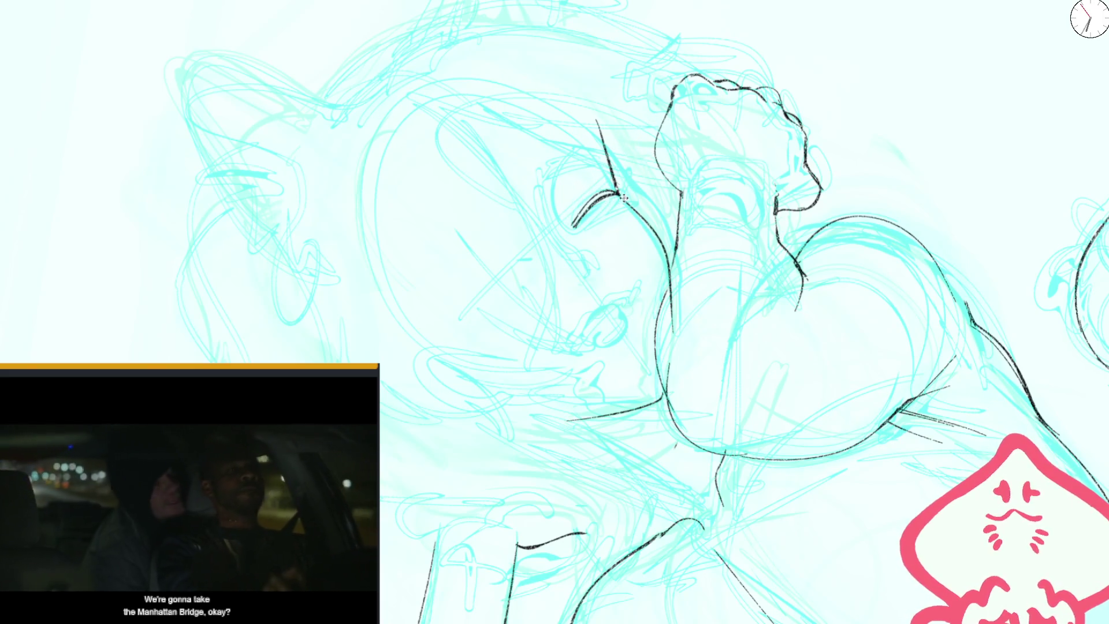
key("ctrl+z")
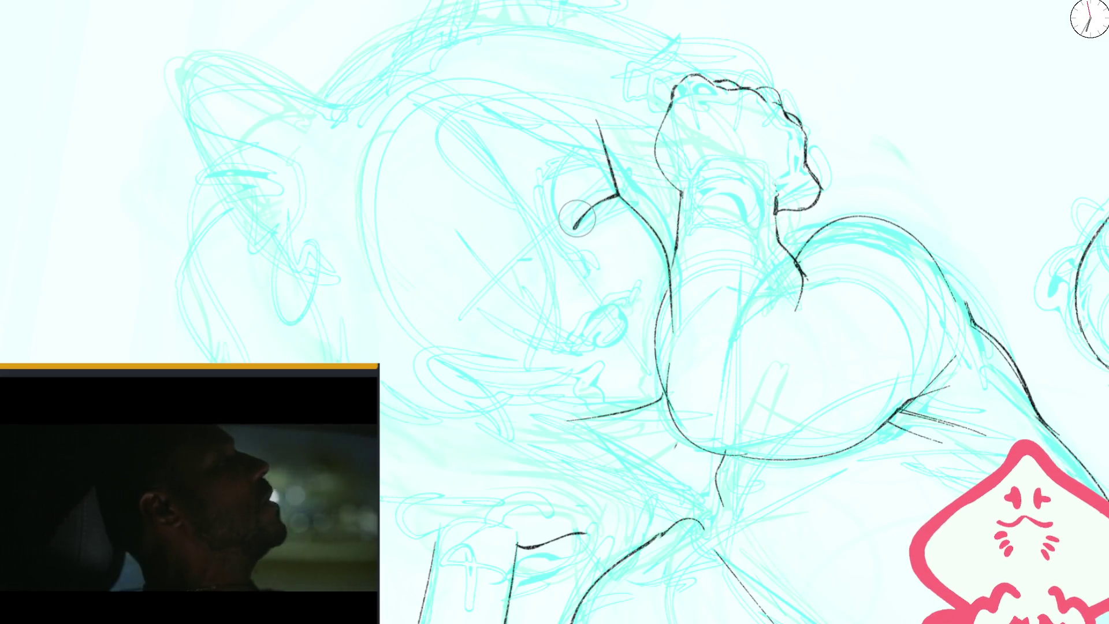
left_click_drag(576, 225, 615, 200)
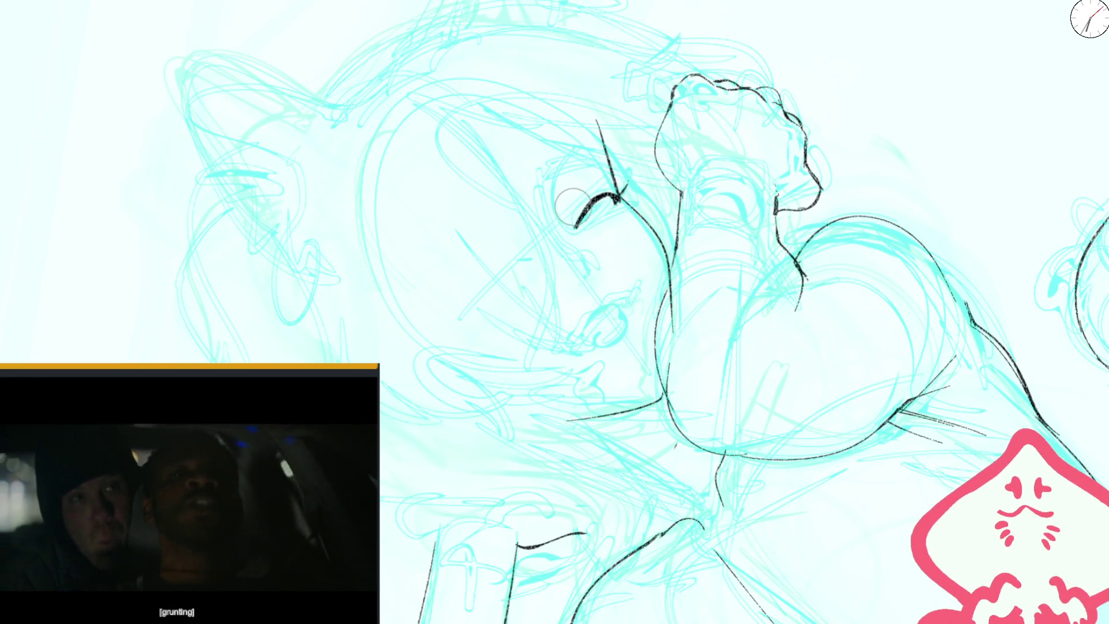
mouse_move(566, 224)
left_mouse_down()
mouse_move(717, 260)
mouse_move(763, 188)
mouse_move(530, 324)
left_mouse_up()
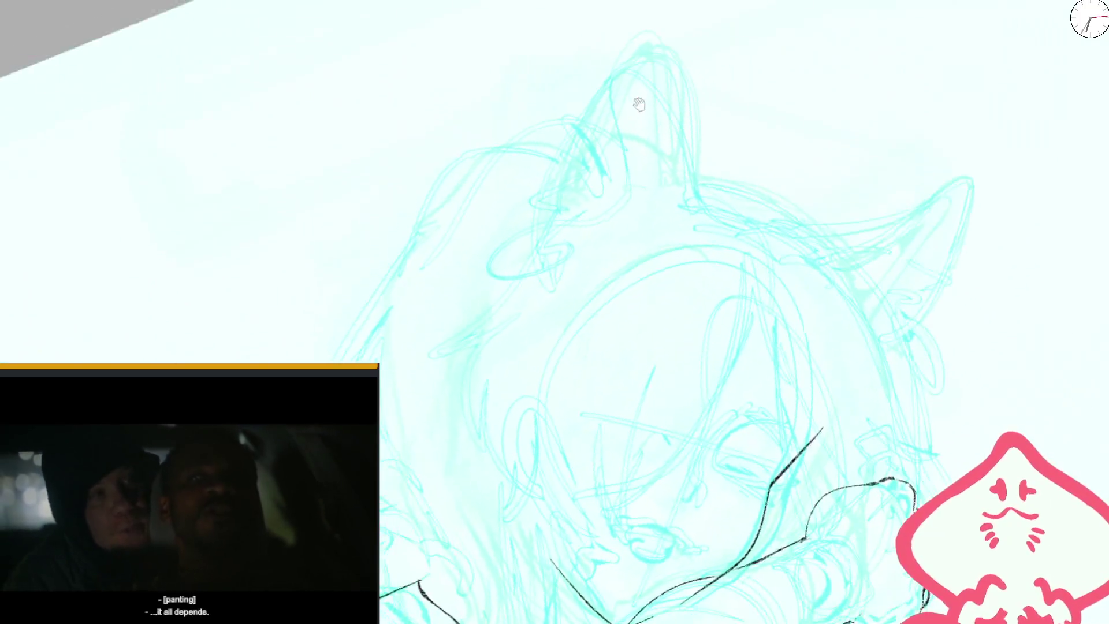
- Try inking the ear outlines, then undo the attempt
left_click_drag(512, 272, 583, 146)
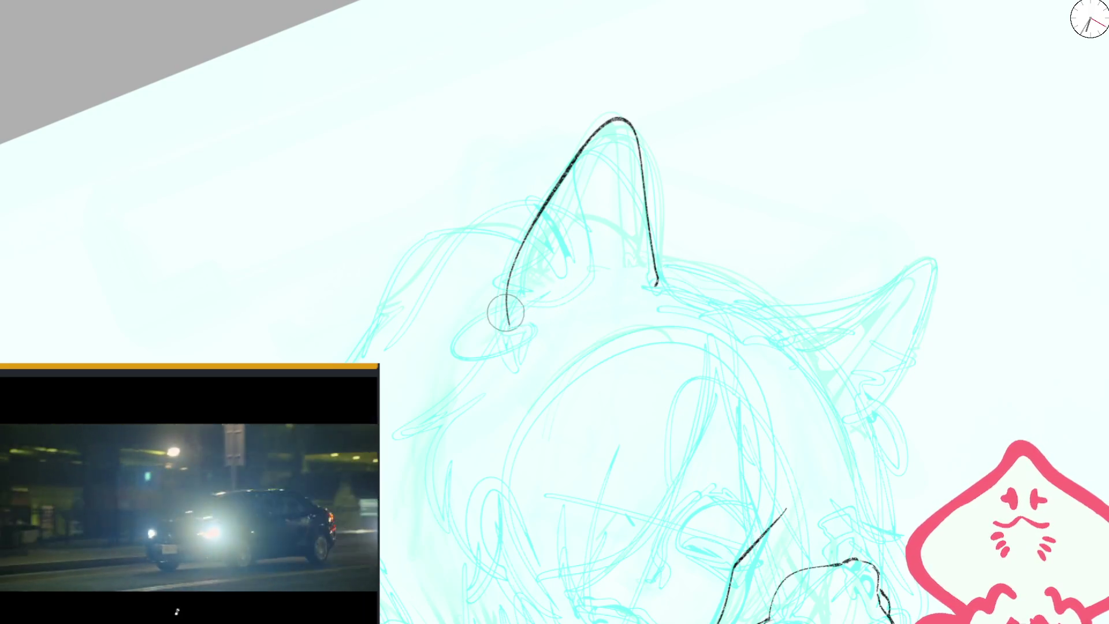
left_click_drag(508, 333, 536, 329)
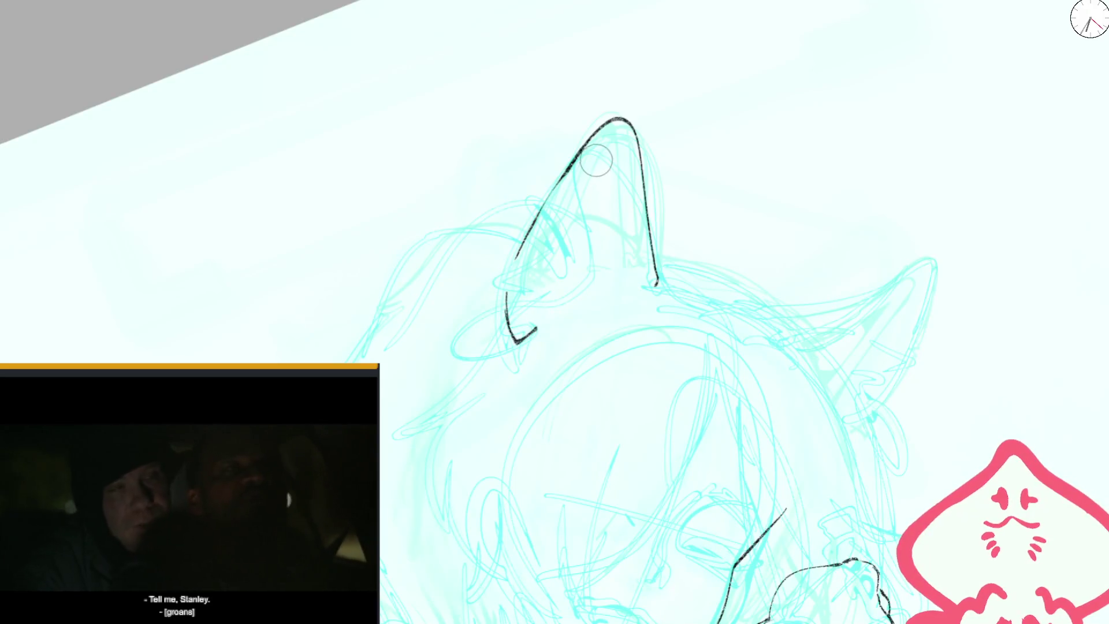
key("m")
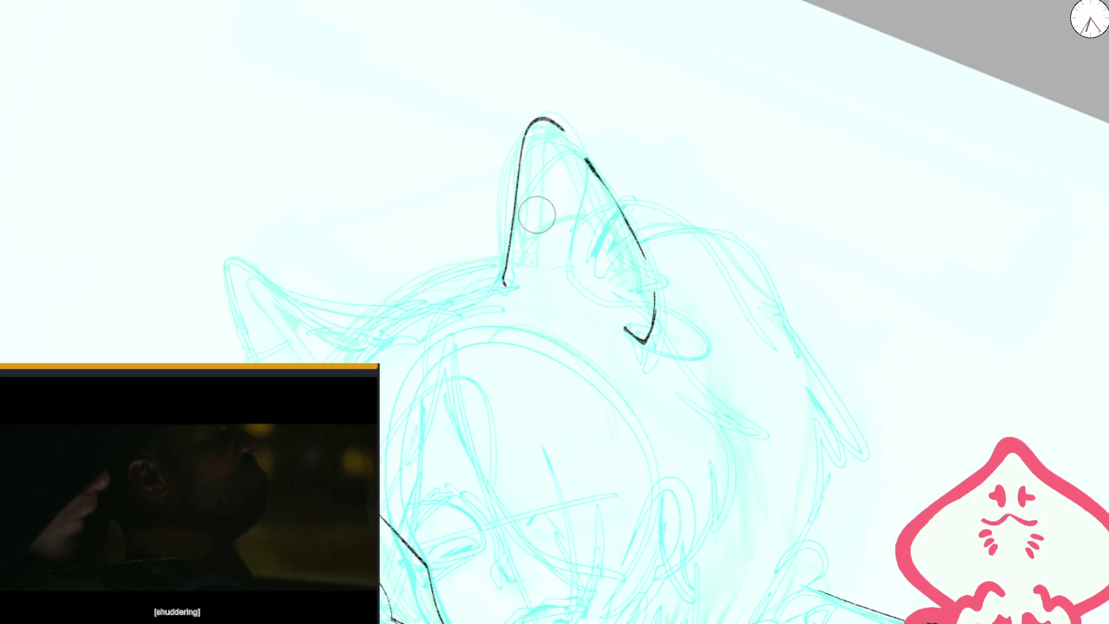
left_click_drag(517, 289, 576, 190)
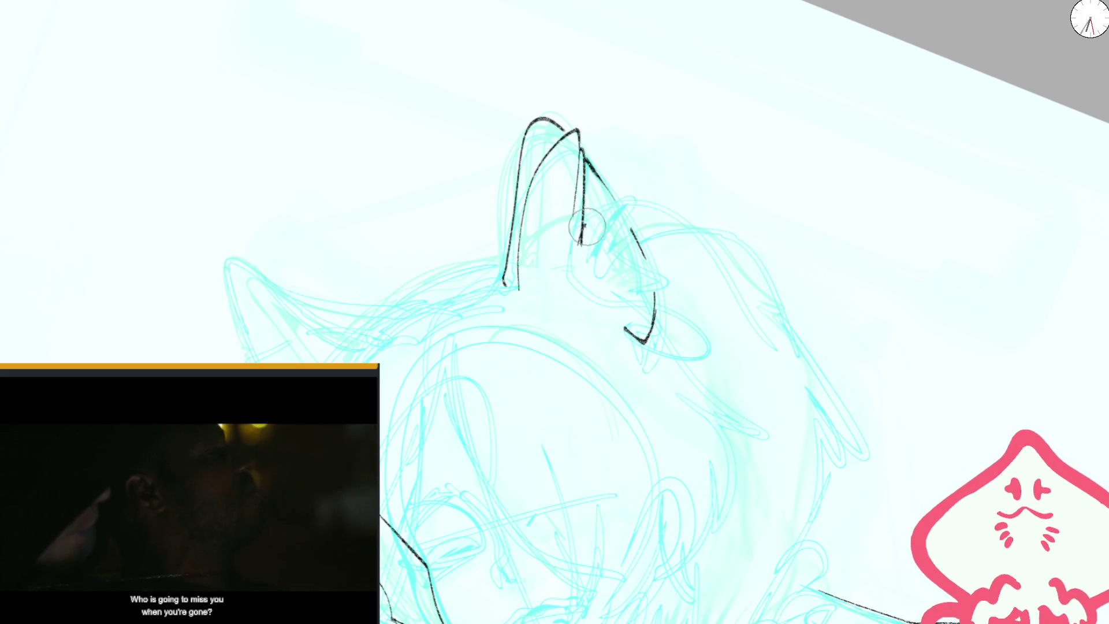
mouse_move(639, 191)
left_mouse_down()
mouse_move(584, 246)
mouse_move(626, 257)
mouse_move(650, 295)
left_mouse_up()
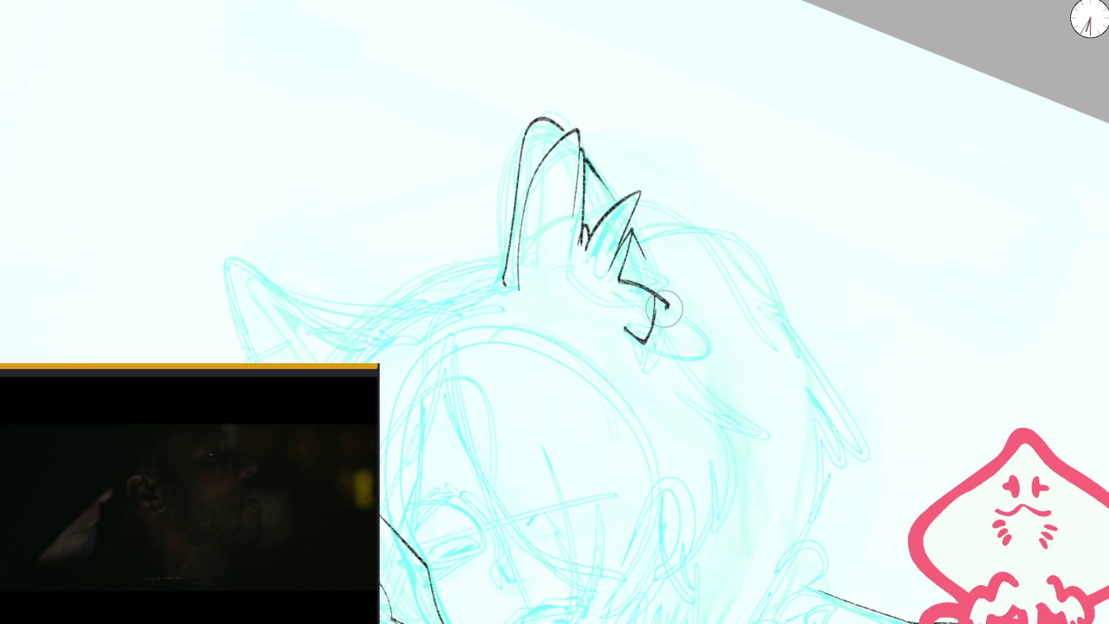
key("ctrl+z")
key("ctrl+z")
key("ctrl+z")
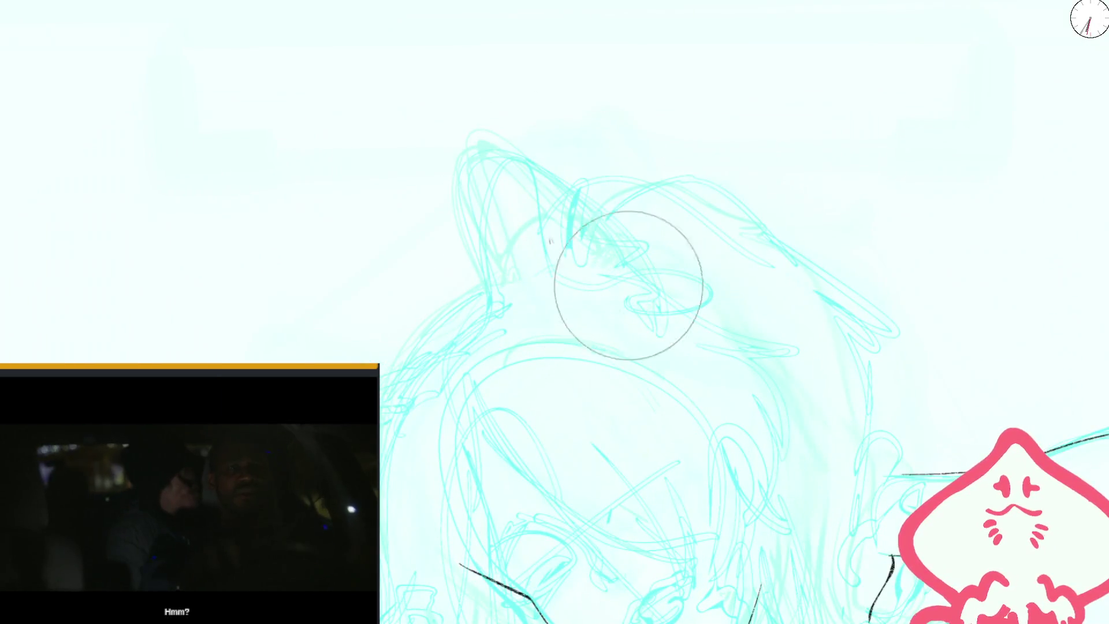
- Outline the left ear from base to tip and trace its inner edge
left_click_drag(395, 298, 459, 196)
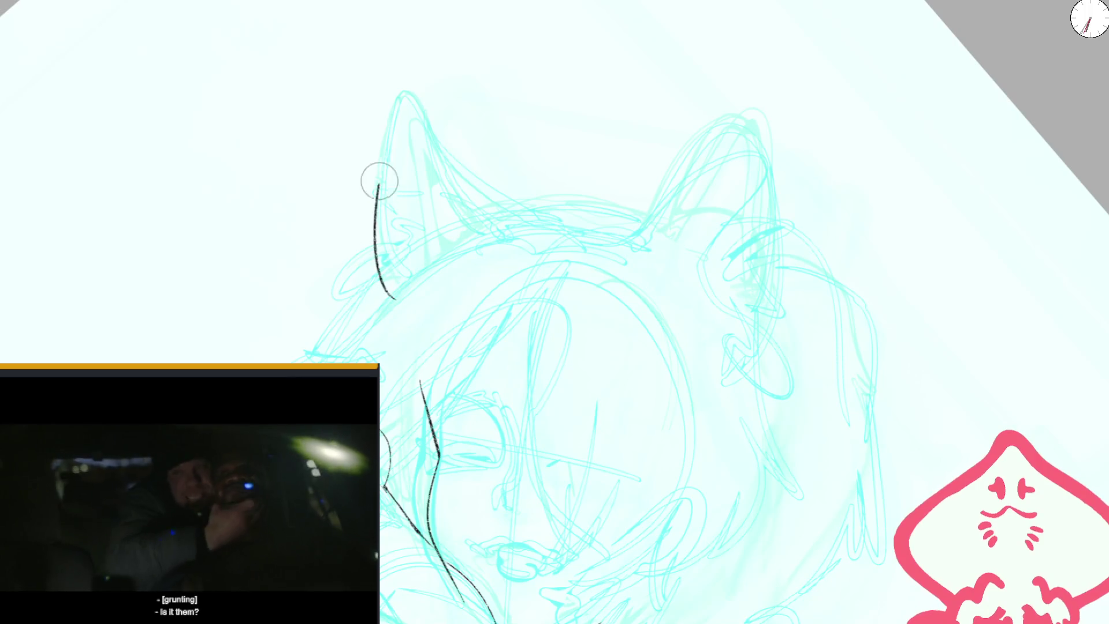
left_click_drag(439, 143, 435, 278)
left_click_drag(472, 191, 466, 267)
left_click_drag(417, 145, 442, 283)
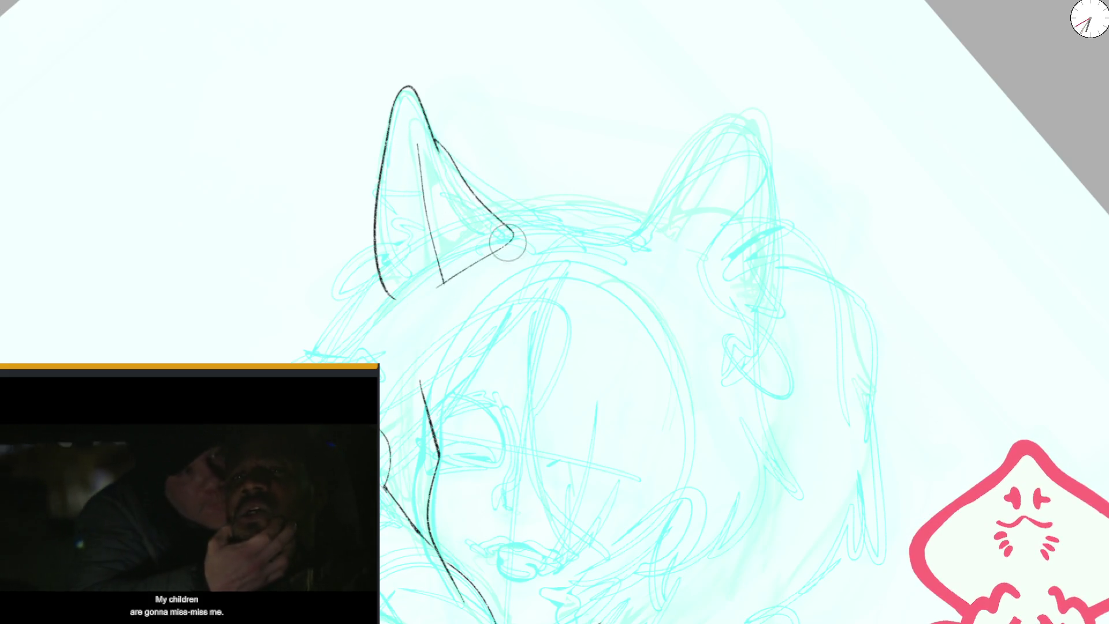
- Outline the right ear and redraw its inner line up toward the tip
mouse_move(618, 251)
left_mouse_down()
mouse_move(648, 216)
mouse_move(771, 347)
left_mouse_up()
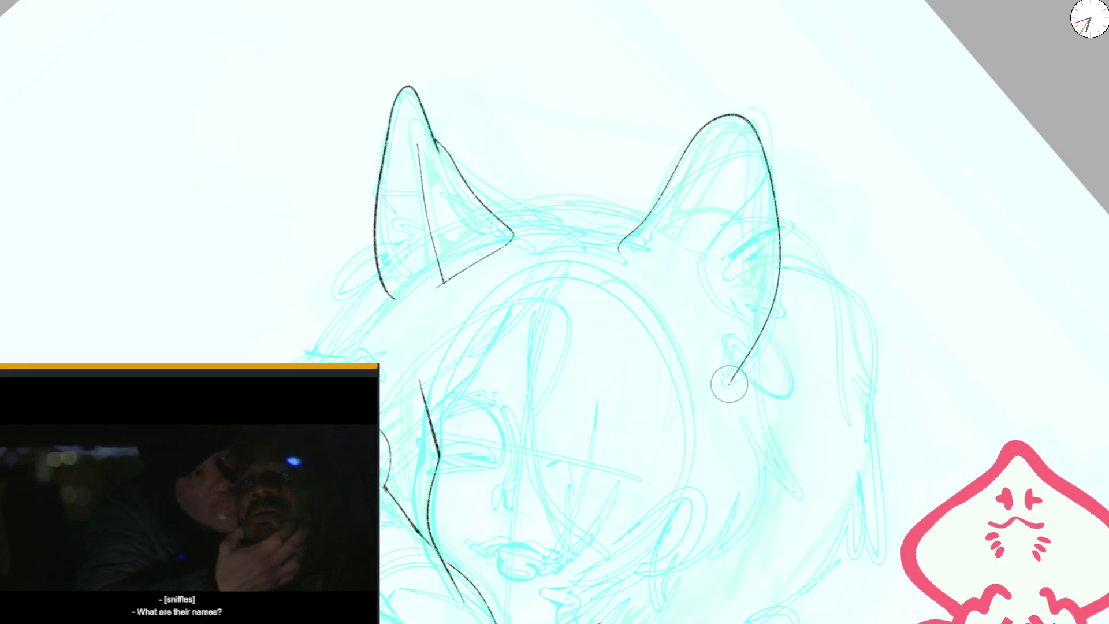
key("m")
key("e")
left_click_drag(724, 144, 691, 189)
left_click_drag(734, 122, 647, 248)
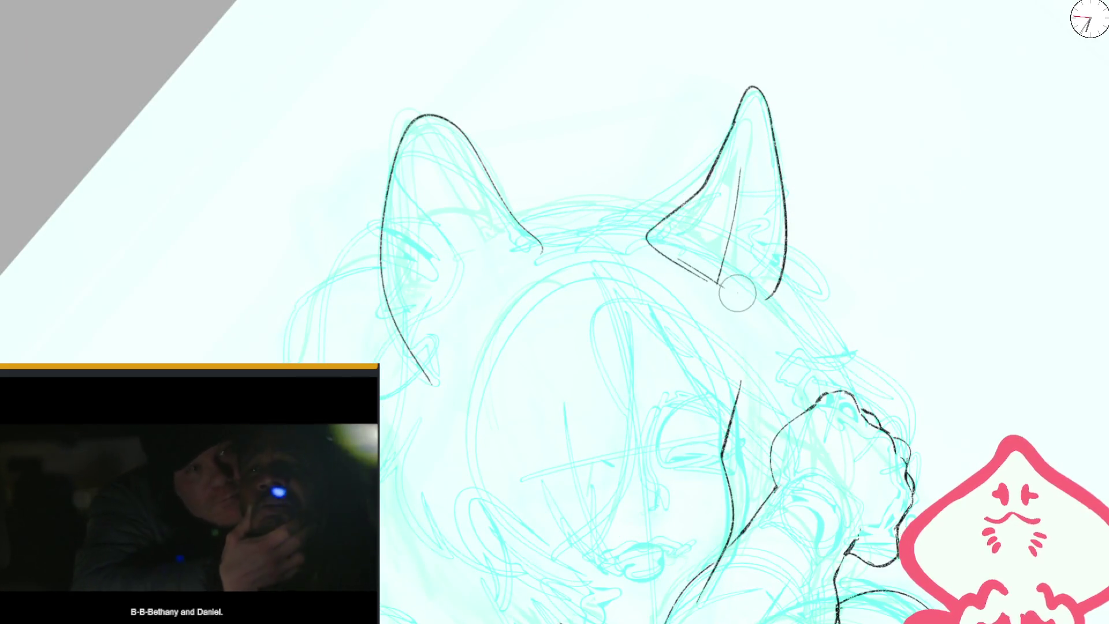
key("e")
left_click_drag(710, 271, 734, 225)
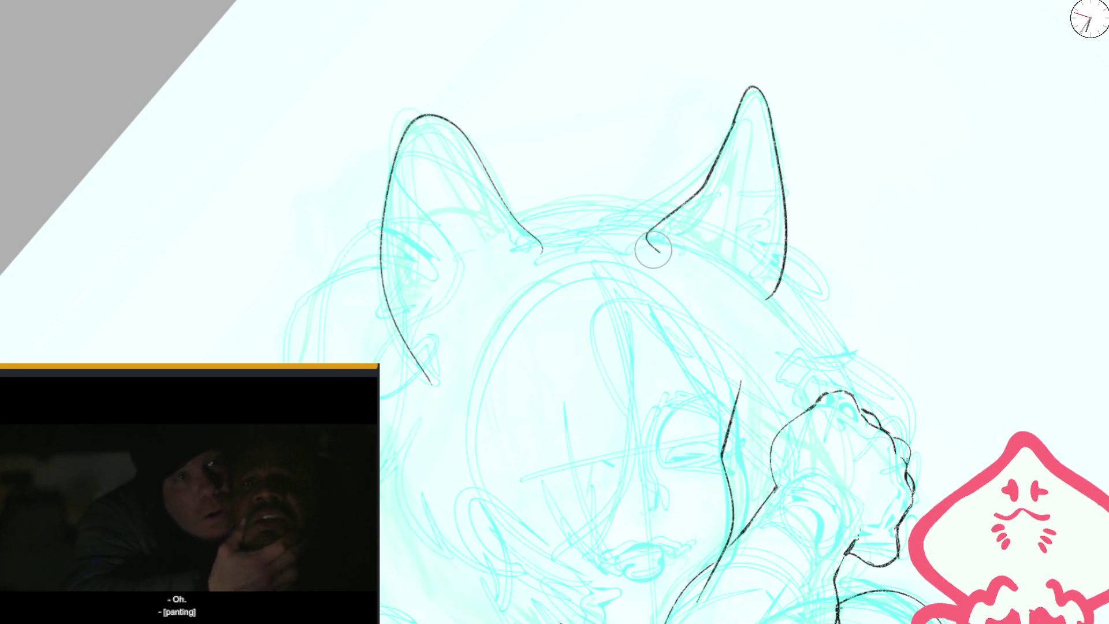
left_click_drag(749, 144, 753, 121)
- Replace the left ear's inner strokes with one curve from base to tip
left_click_drag(454, 155, 513, 282)
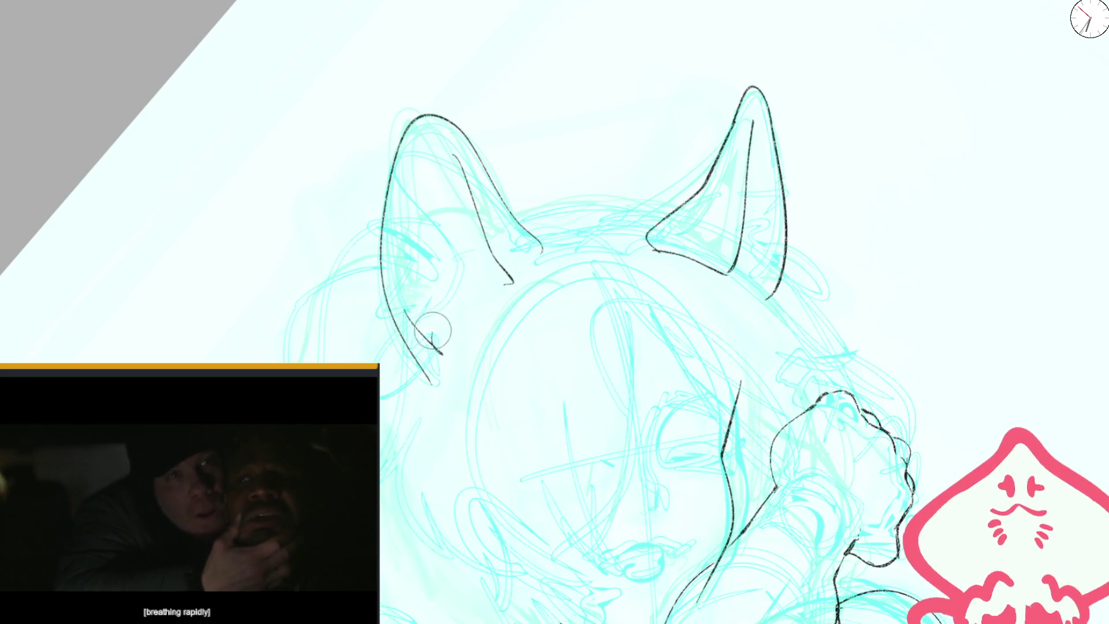
left_click_drag(508, 270, 438, 352)
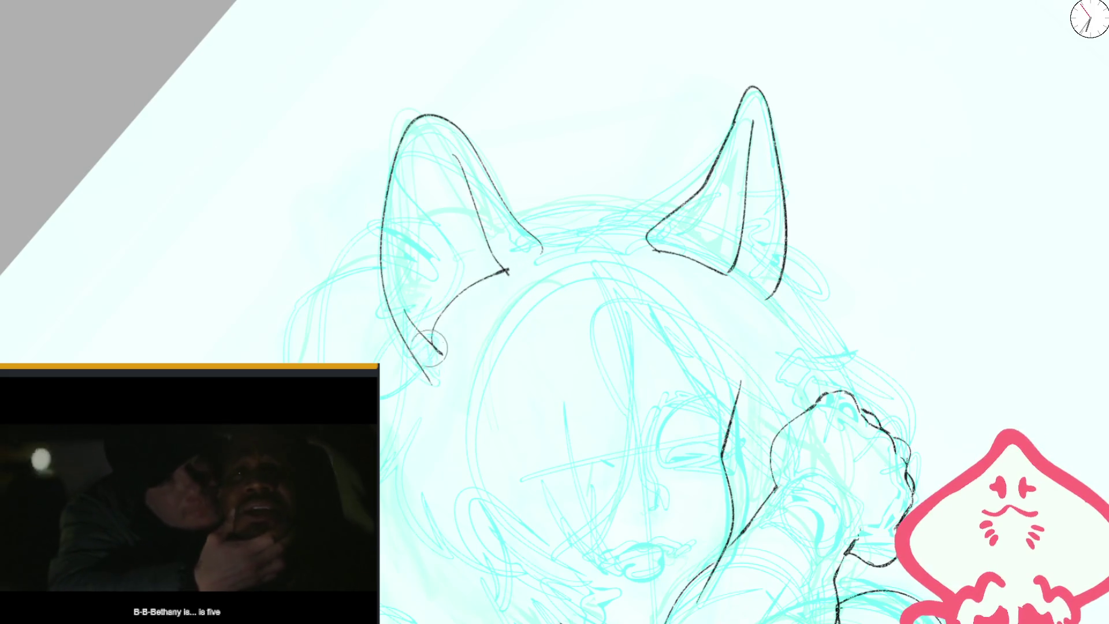
key("ctrl+z")
key("ctrl+z")
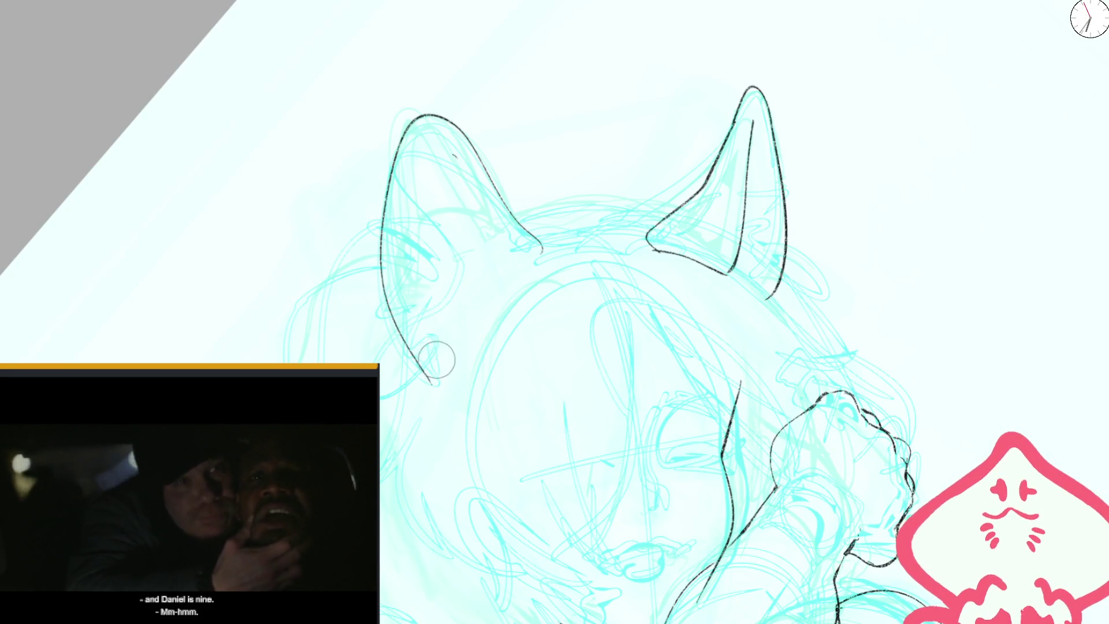
mouse_move(424, 373)
left_mouse_down()
mouse_move(540, 249)
mouse_move(499, 275)
mouse_move(454, 165)
left_mouse_up()
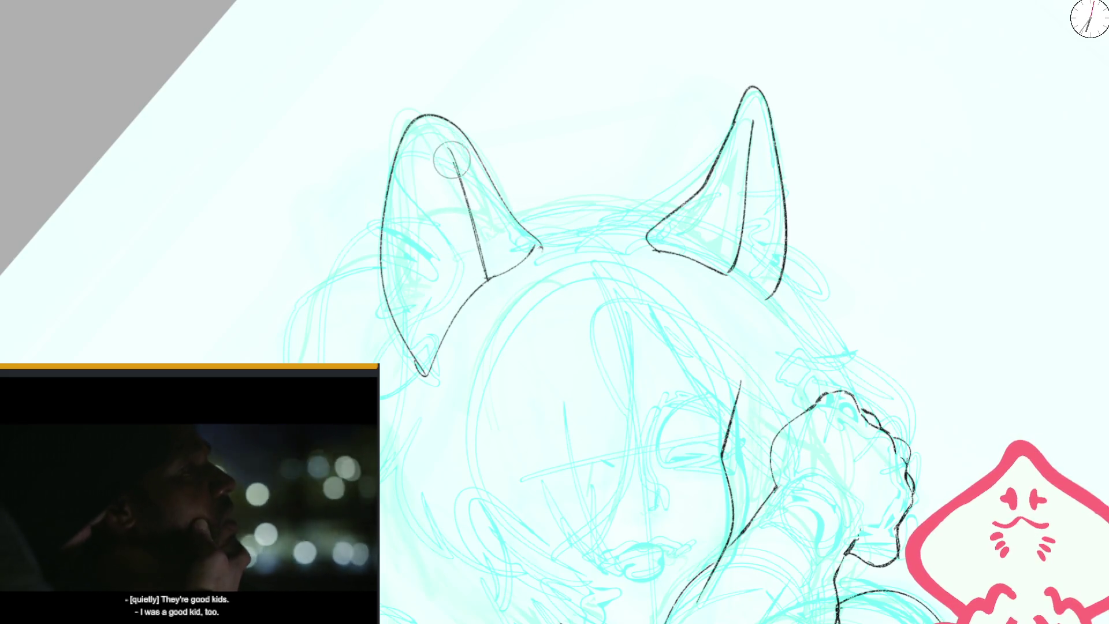
key("minus")
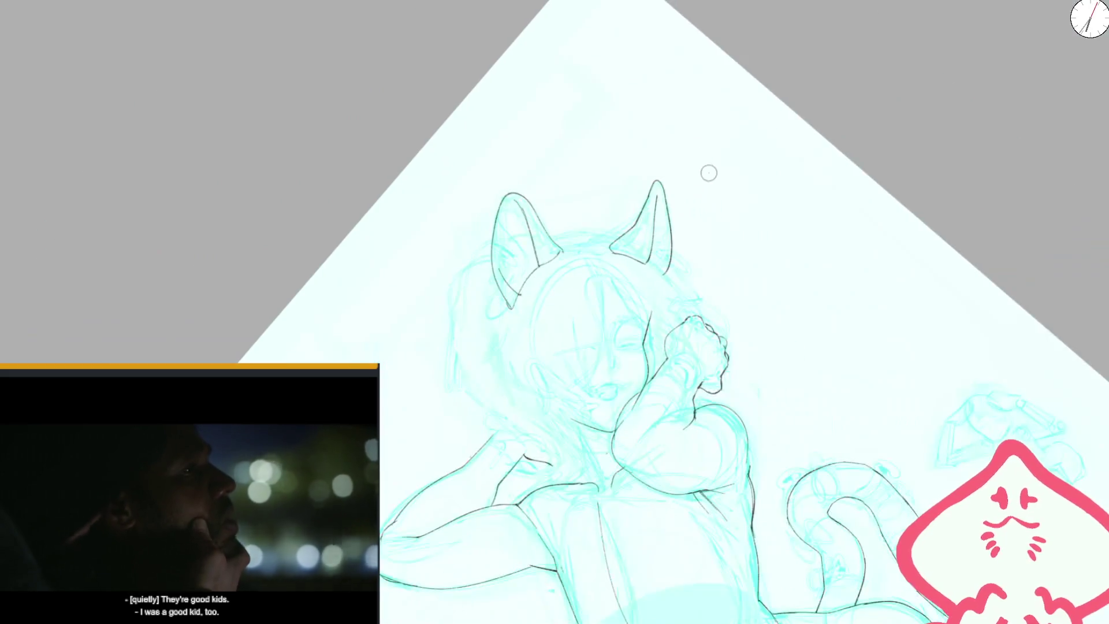
- Swap the straight left-ear inner line for a curved one
scroll(693, 185, "up", 2)
scroll(659, 205, "up", 2)
scroll(623, 228, "up", 2)
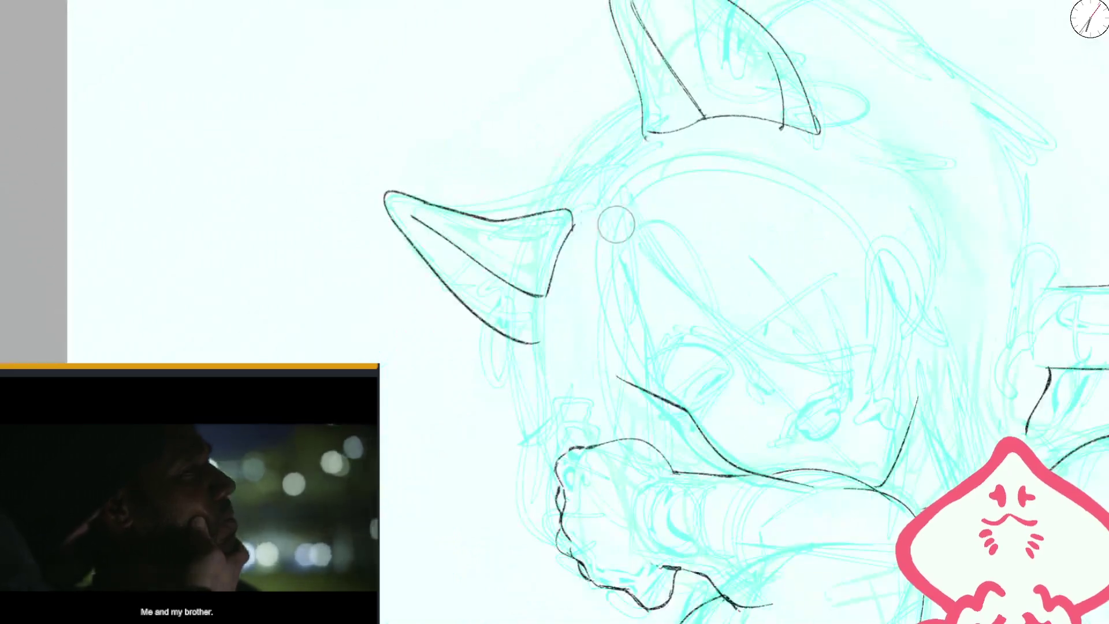
left_click_drag(623, 228, 537, 252)
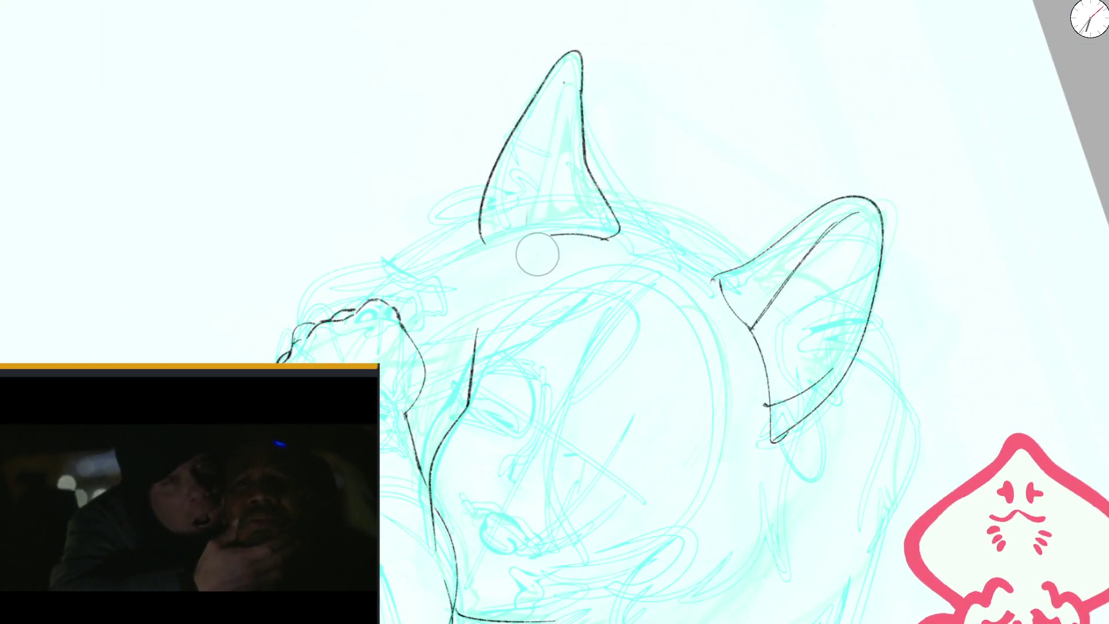
key("ctrl+z")
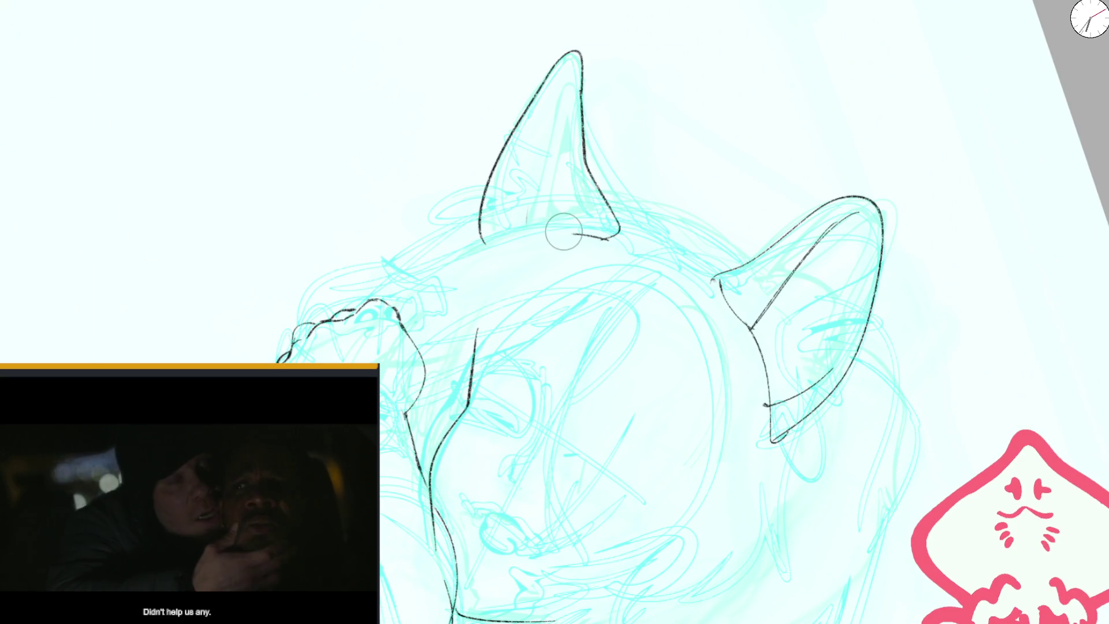
mouse_move(571, 89)
left_mouse_down()
mouse_move(570, 239)
mouse_move(607, 237)
left_mouse_up()
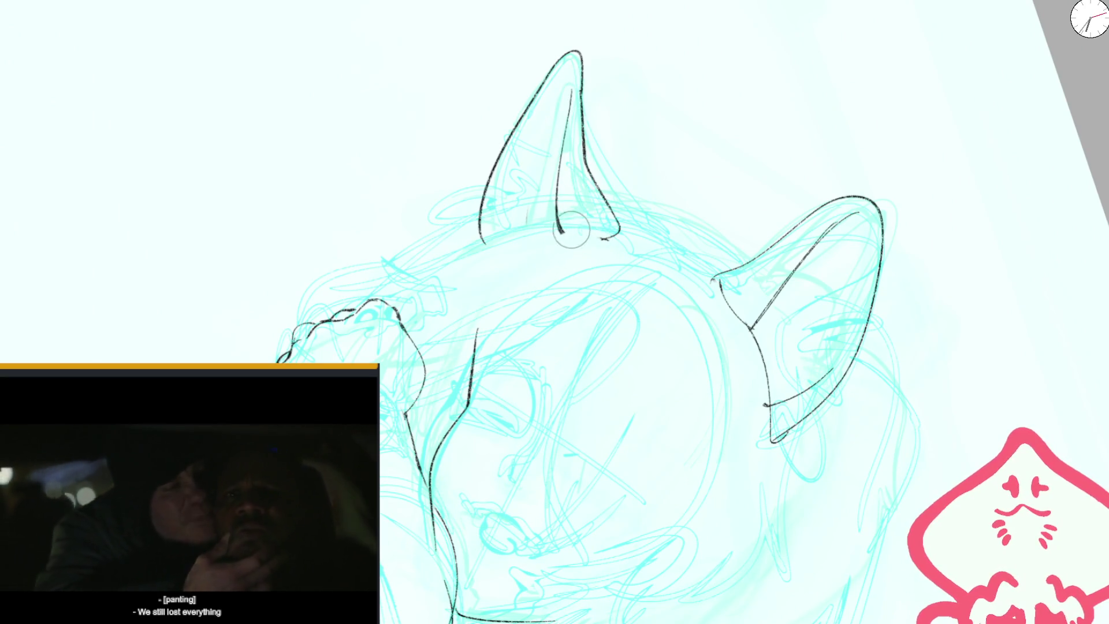
scroll(485, 241, "down", 5)
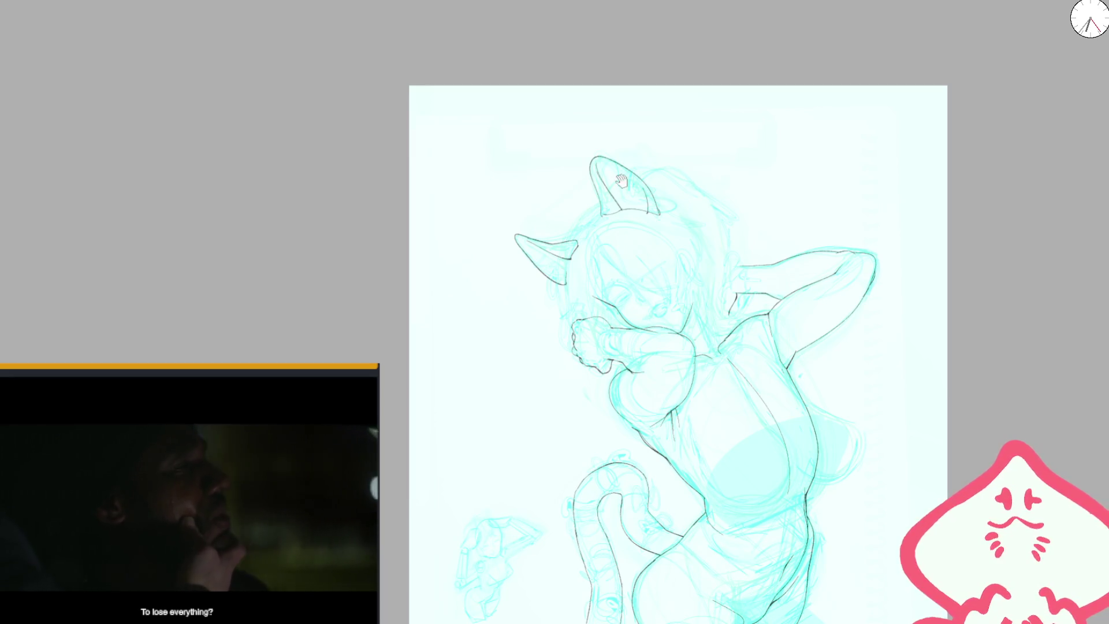
- Redraw the outline over the top of the left ear
left_click_drag(621, 172, 634, 171)
mouse_move(619, 219)
left_mouse_down()
mouse_move(688, 301)
mouse_move(710, 240)
mouse_move(698, 268)
left_mouse_up()
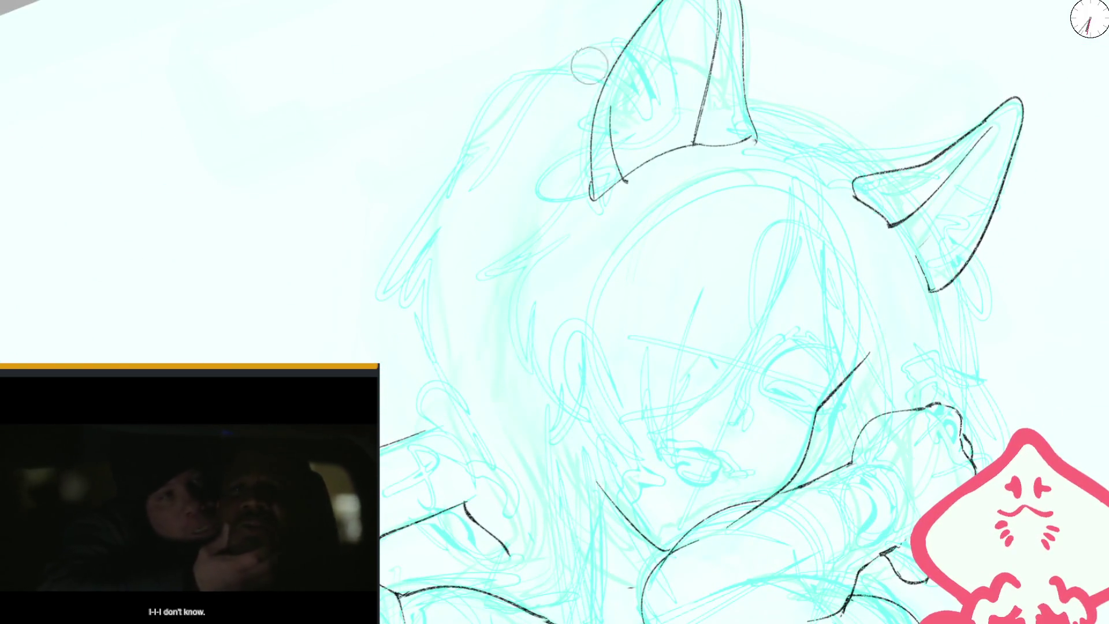
key("ctrl+z")
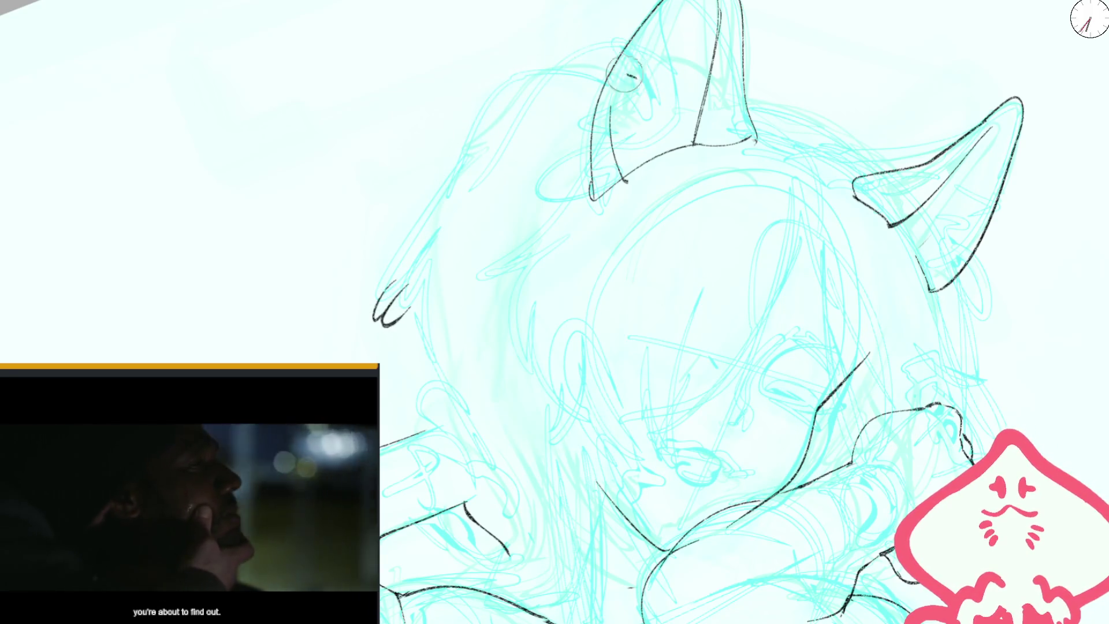
mouse_move(658, 104)
left_mouse_down()
mouse_move(590, 69)
mouse_move(454, 132)
mouse_move(370, 318)
mouse_move(417, 280)
mouse_move(376, 286)
mouse_move(414, 326)
left_mouse_up()
- Ink hair strands down the head's left side, removing the stray long line
left_click_drag(422, 278, 446, 386)
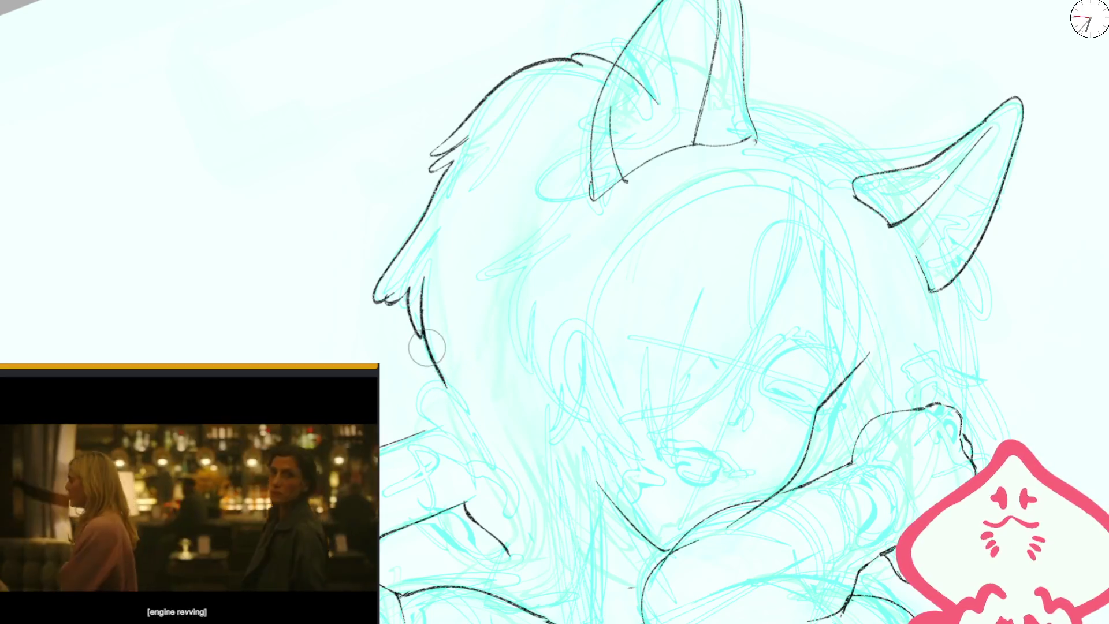
left_click_drag(411, 327, 494, 516)
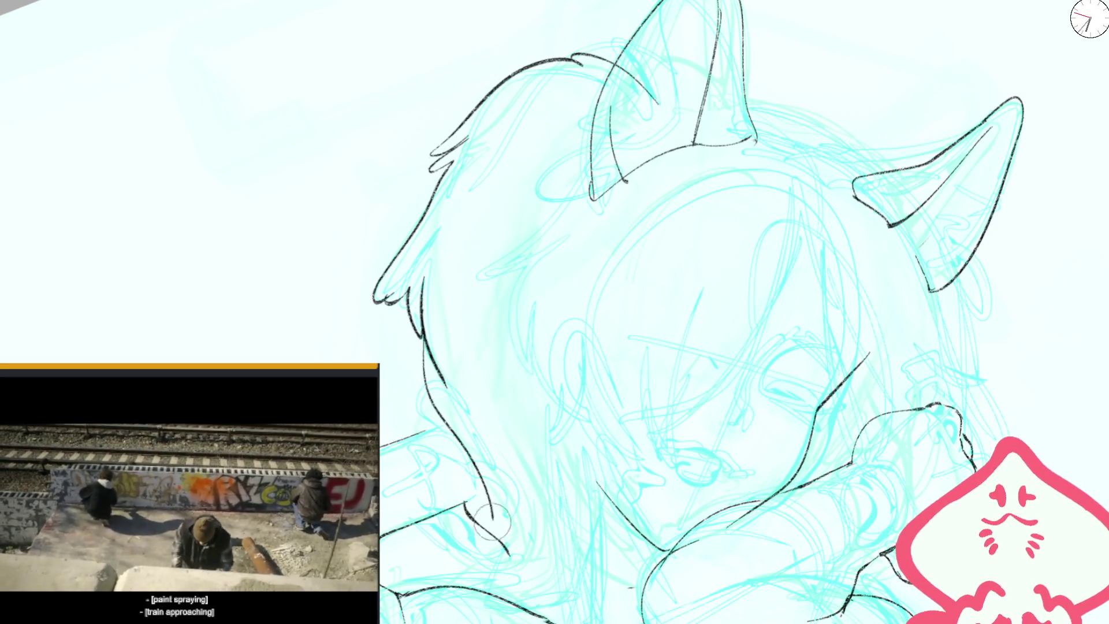
key("ctrl+z")
key("ctrl+z")
key("ctrl+z")
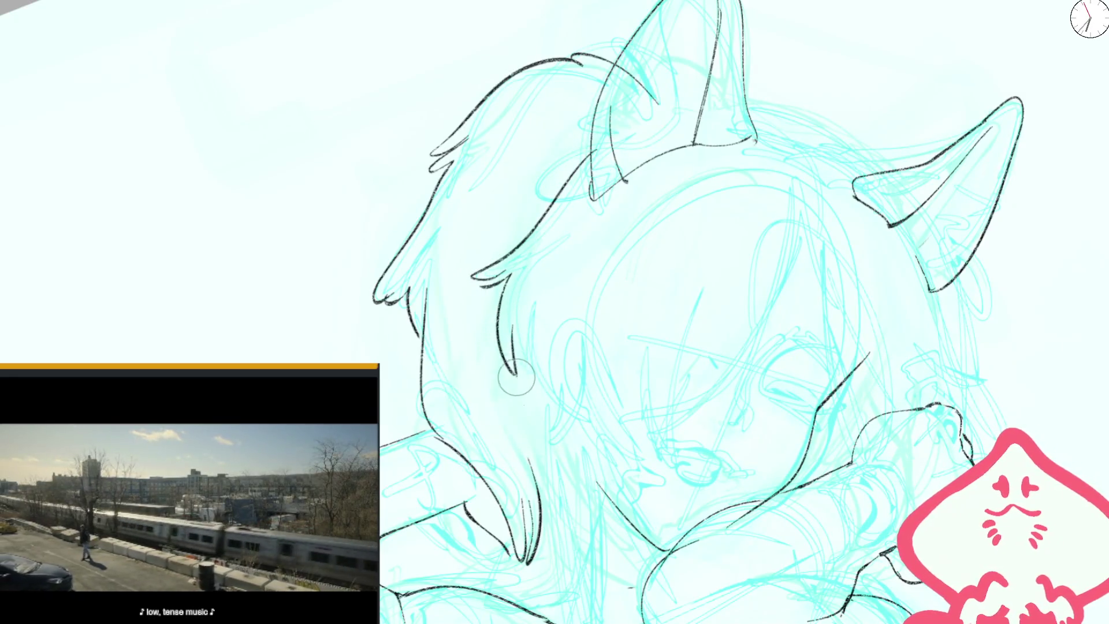
scroll(569, 428, "down", 5)
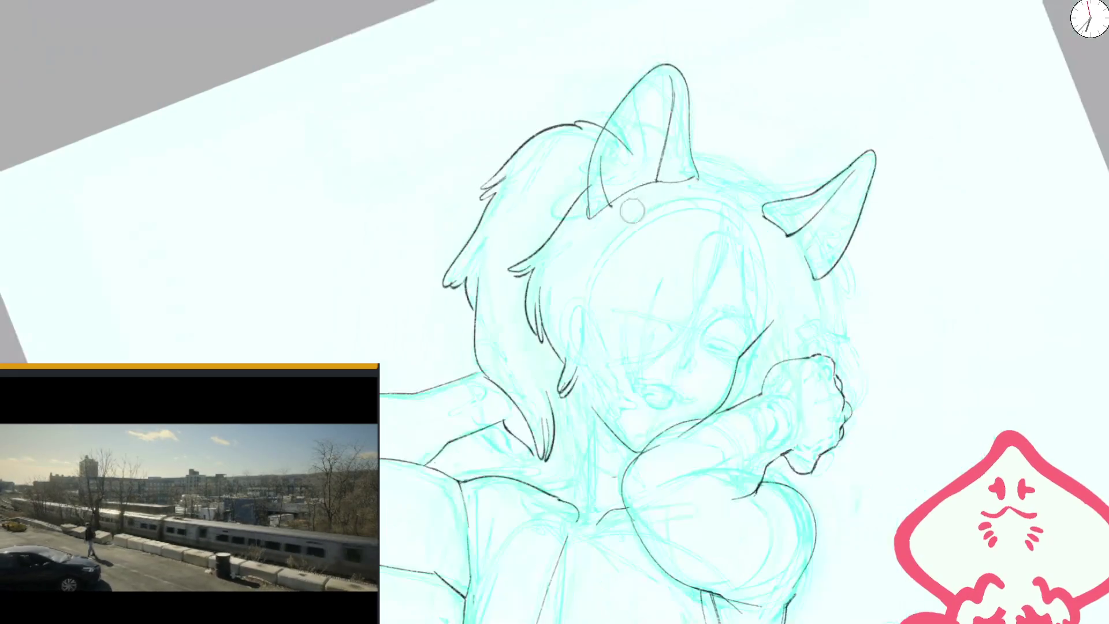
- Straighten the page and remove the stray long head-outline stroke
key("5")
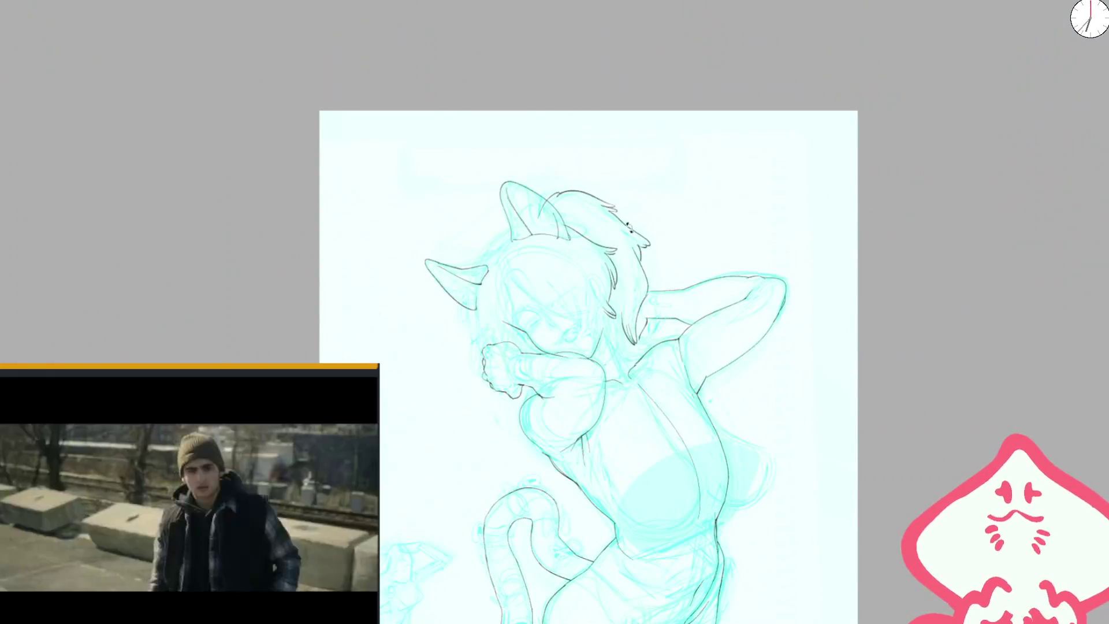
scroll(603, 237, "up", 5)
scroll(589, 175, "left", 3)
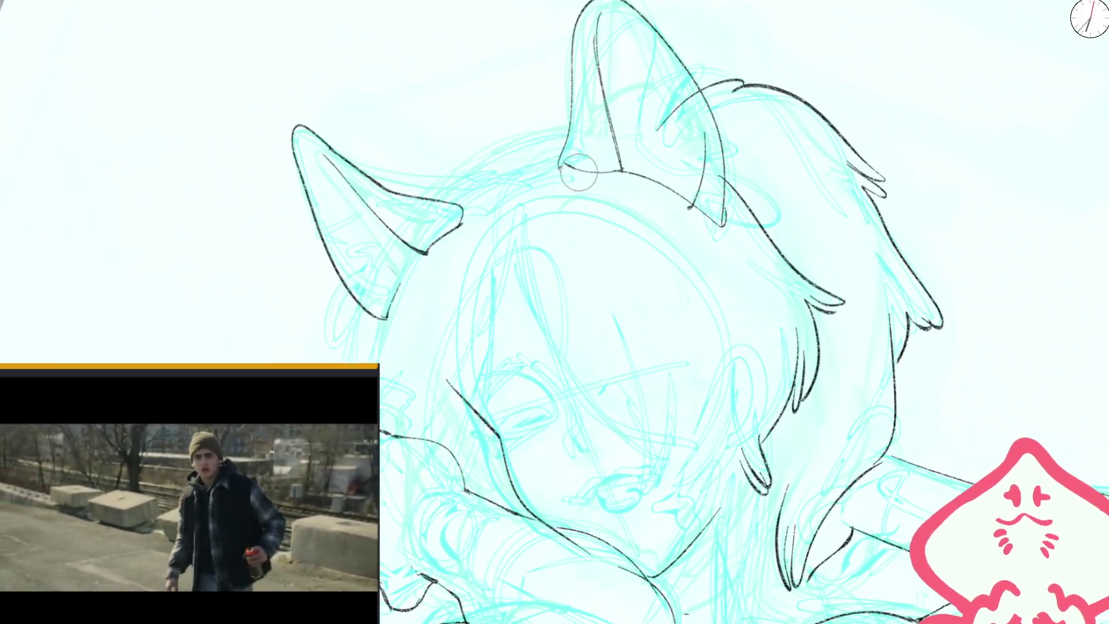
key("ctrl+z")
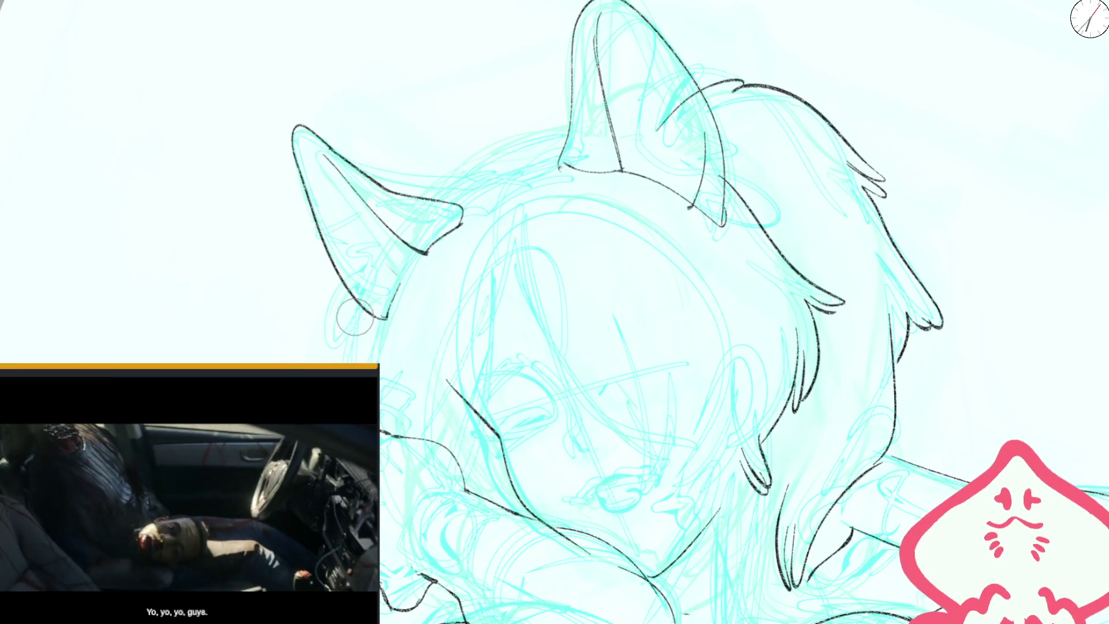
scroll(349, 309, "up", 2)
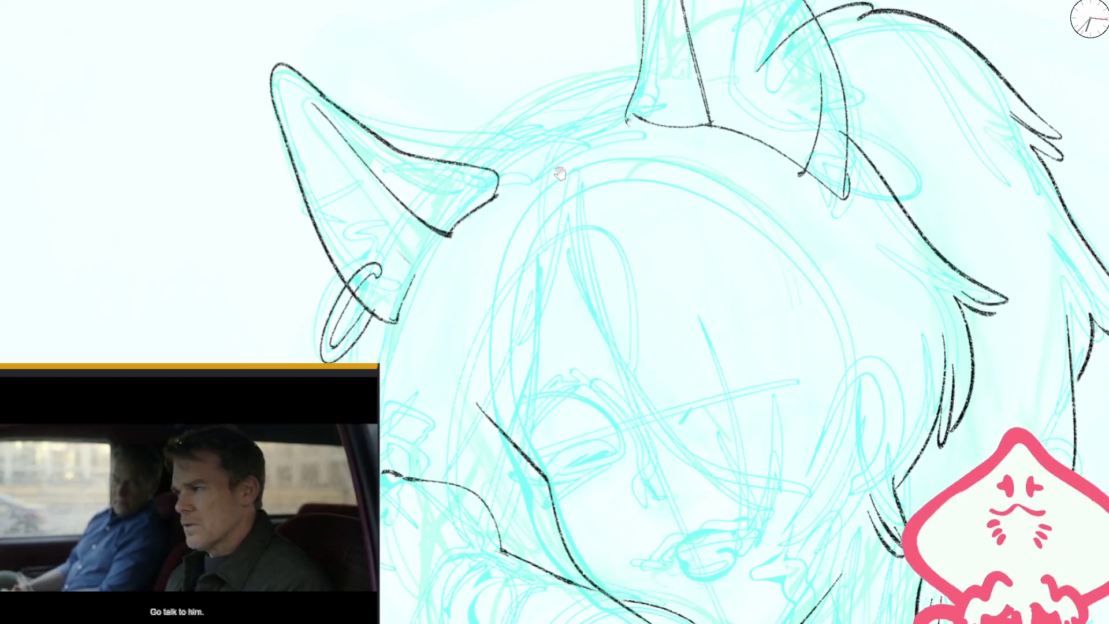
- Redraw the ear ring's inner strokes with a small loop, dropping the curl at its end
mouse_move(559, 172)
left_mouse_down()
mouse_move(629, 217)
mouse_move(439, 242)
mouse_move(419, 277)
mouse_move(479, 243)
mouse_move(467, 227)
left_mouse_up()
key("m")
key("ctrl+z")
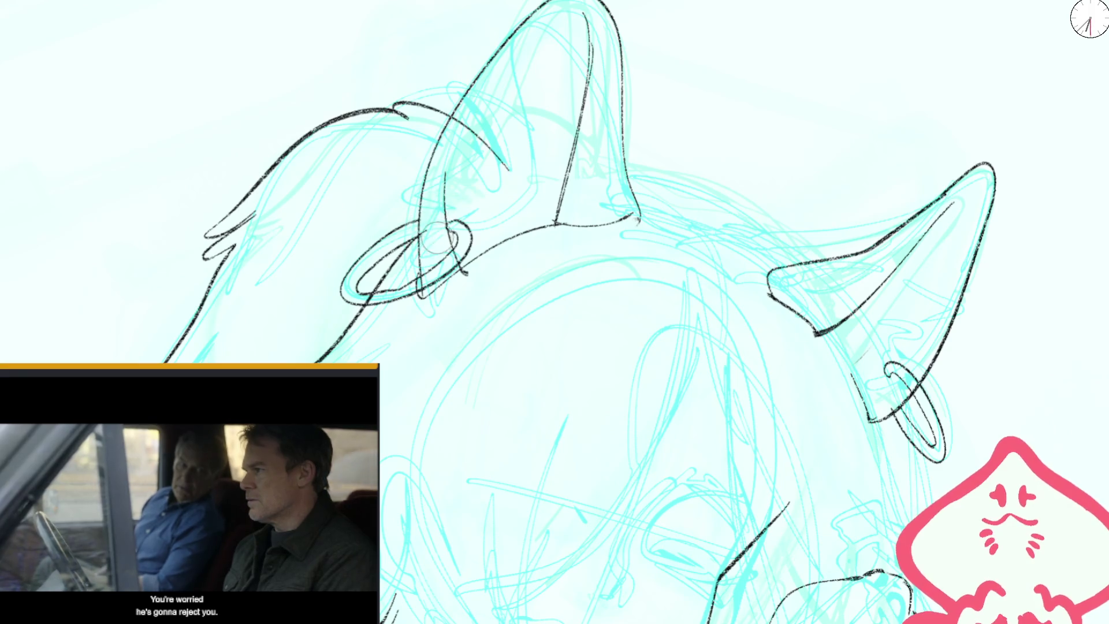
scroll(429, 247, "up", 3)
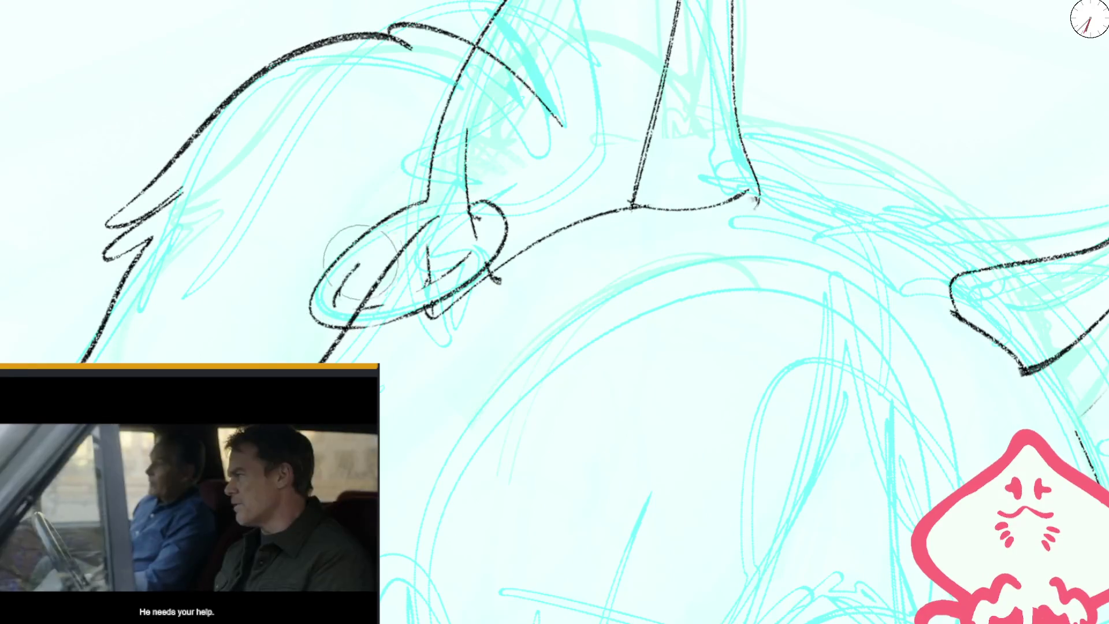
left_click_drag(430, 193, 428, 289)
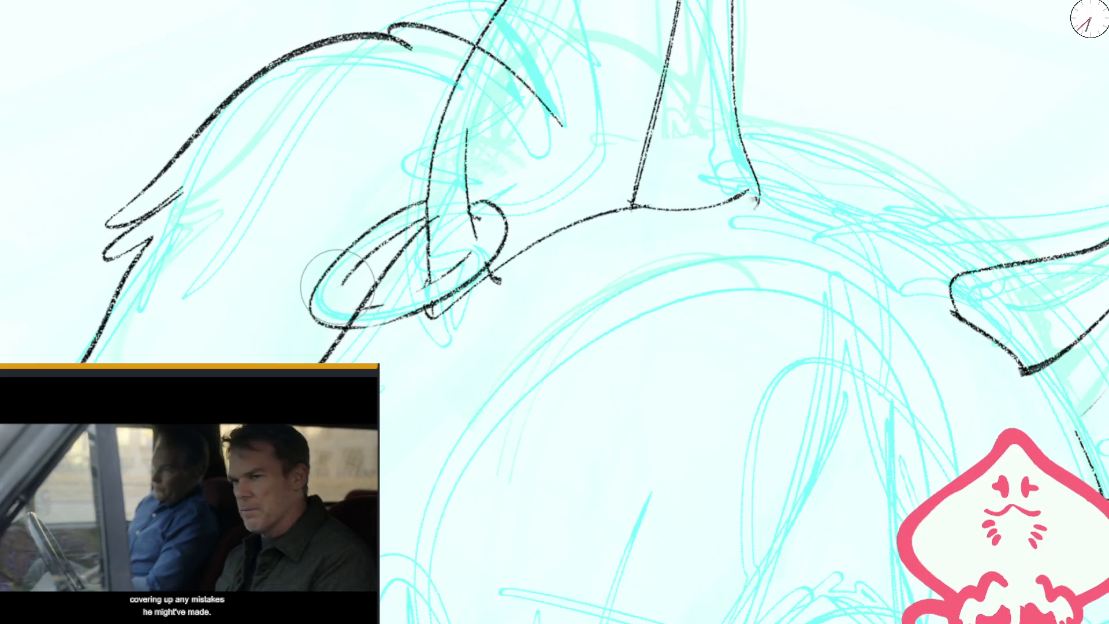
mouse_move(378, 277)
left_mouse_down()
mouse_move(358, 306)
mouse_move(429, 257)
left_mouse_up()
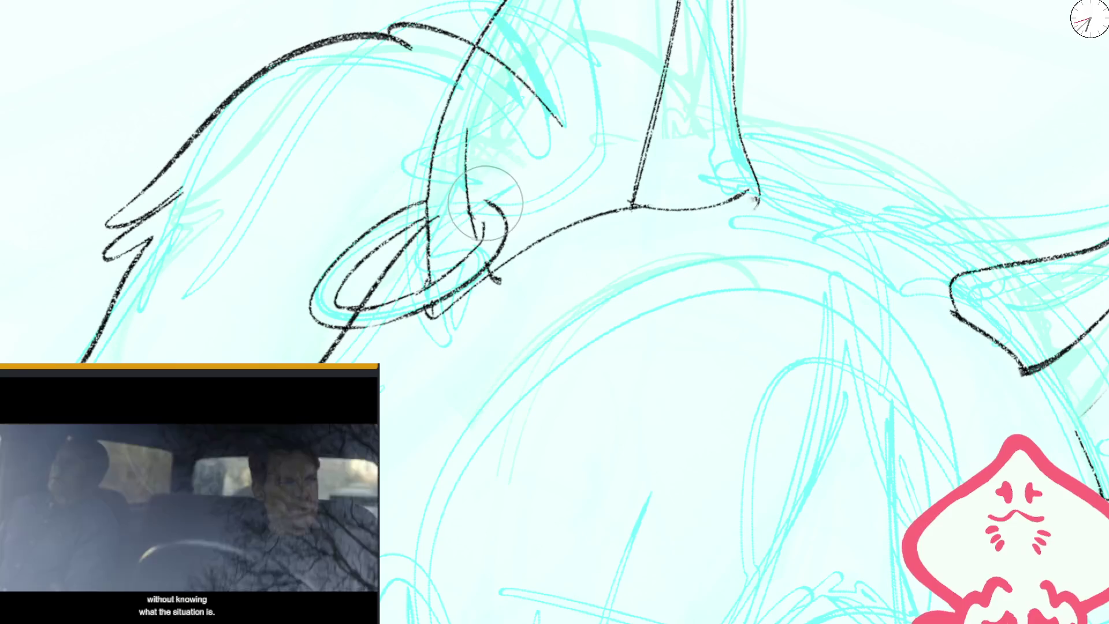
- Mirror-check the earrings, fine-tune the brush size, and fit the whole page on screen
scroll(471, 218, "down", 3)
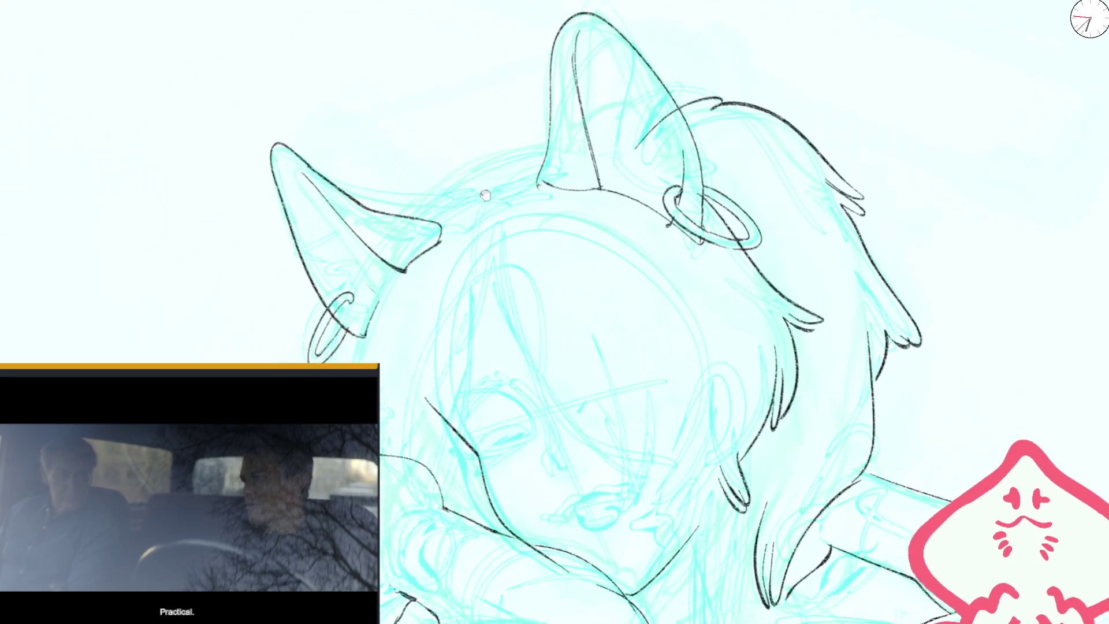
scroll(448, 184, "up", 5)
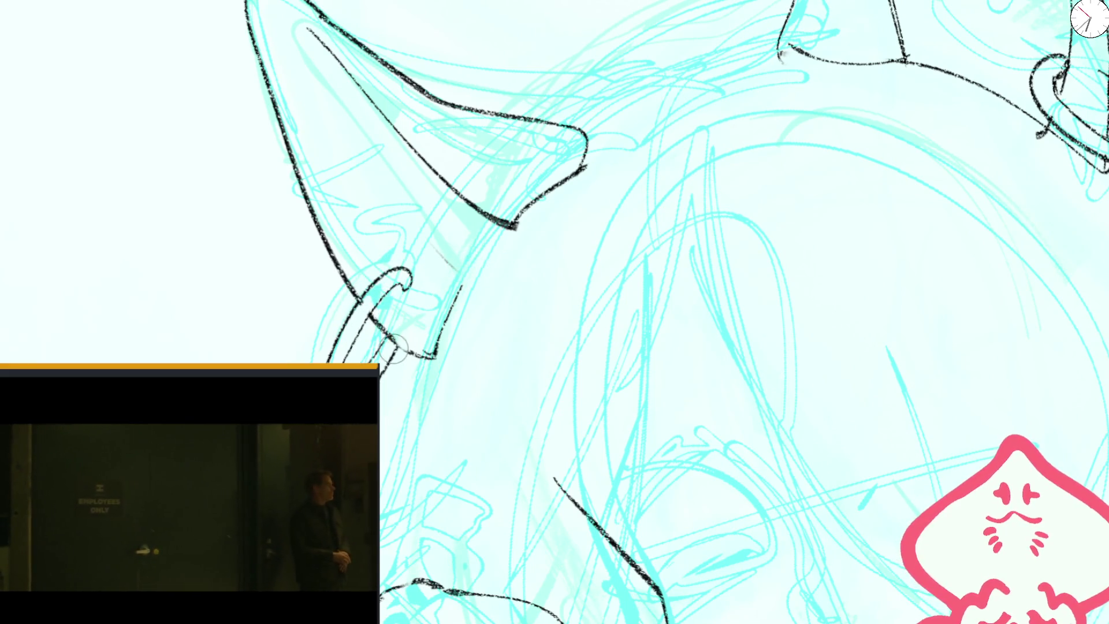
scroll(400, 347, "down", 5)
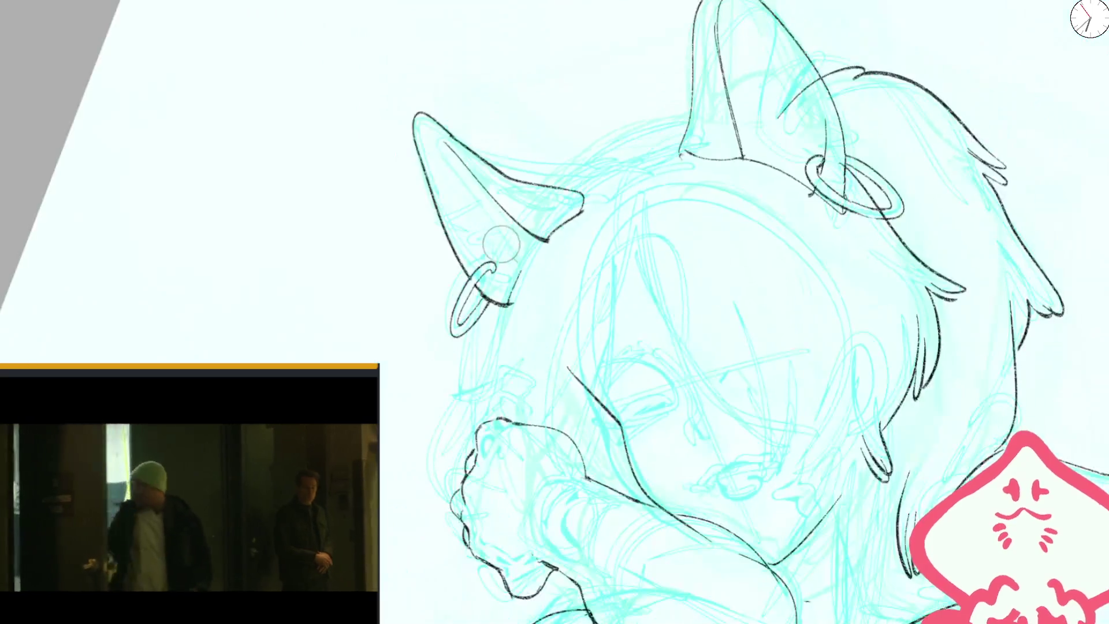
key("m")
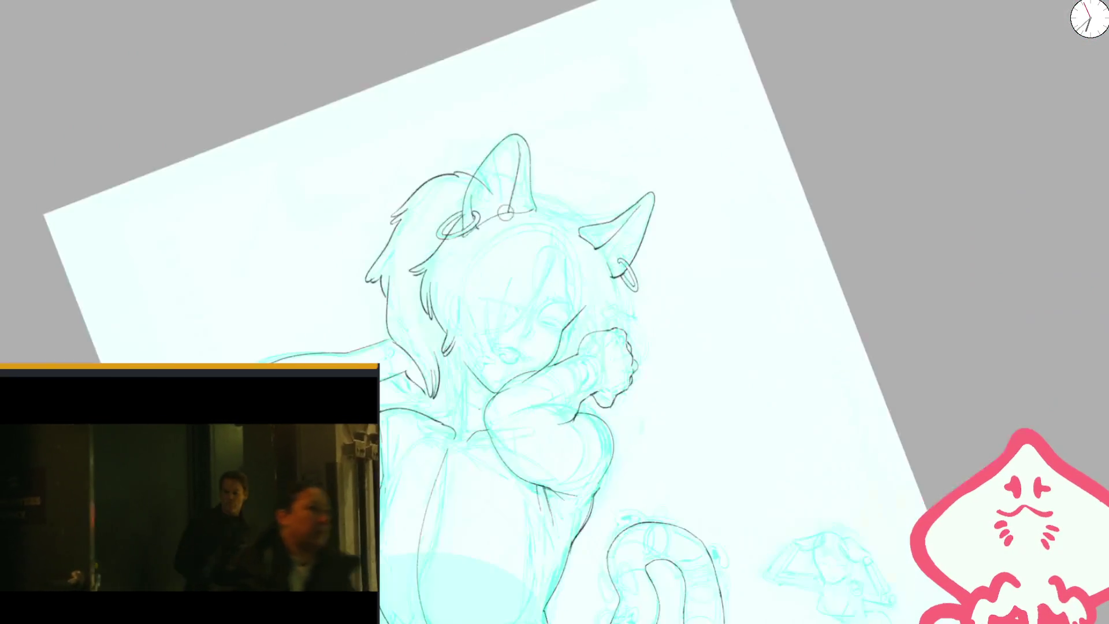
scroll(529, 327, "up", 5)
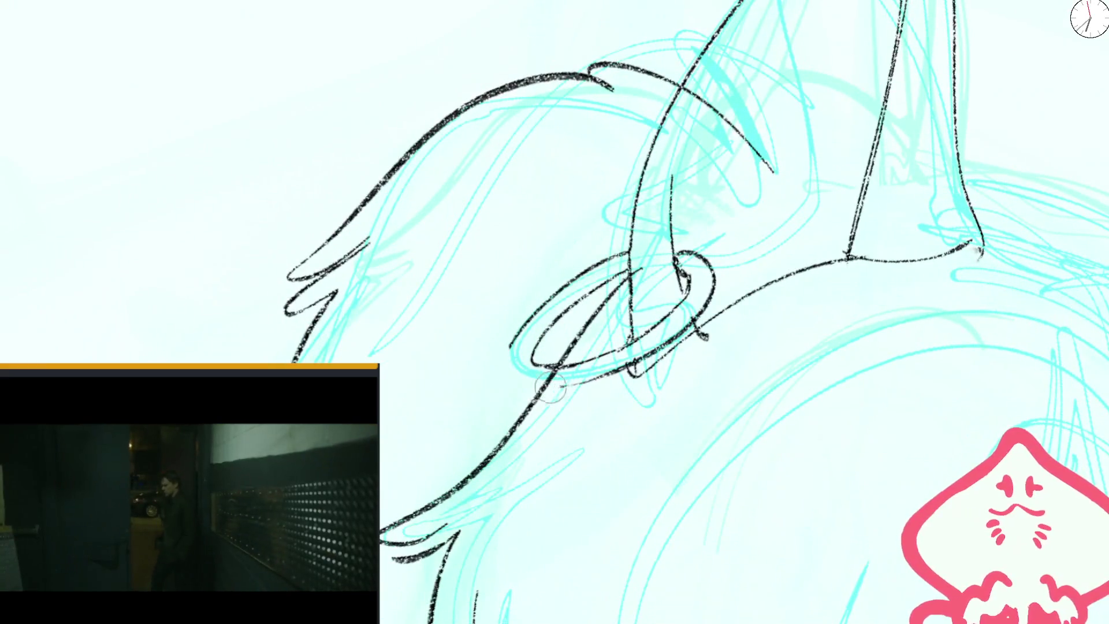
key("bracketleft")
key("bracketleft")
key("bracketleft")
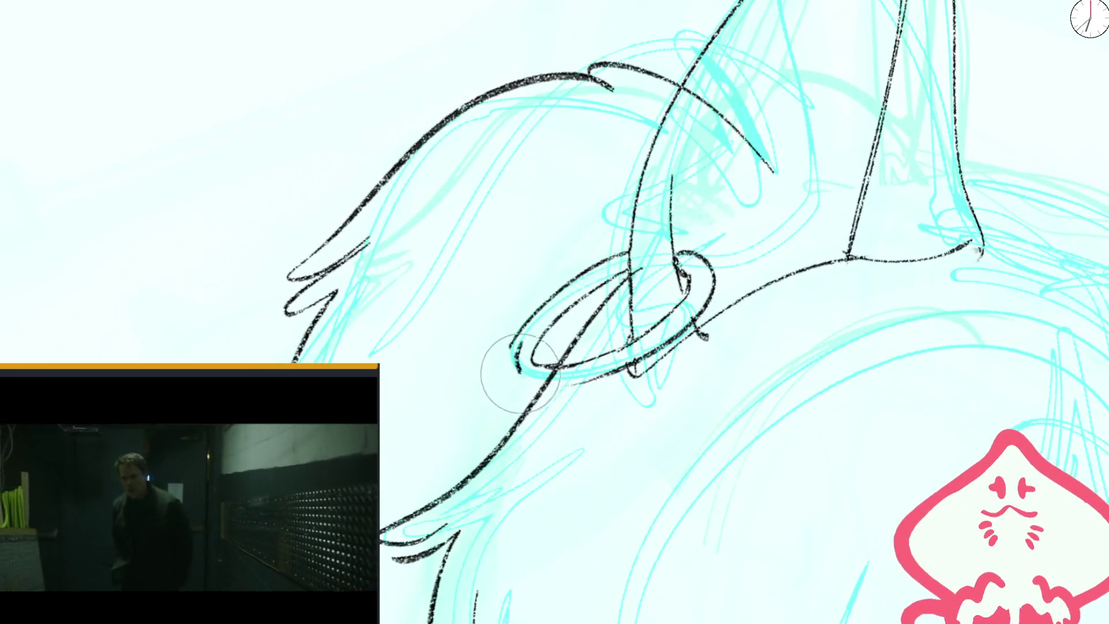
key("bracketright")
key("bracketright")
key("bracketright")
key("bracketright")
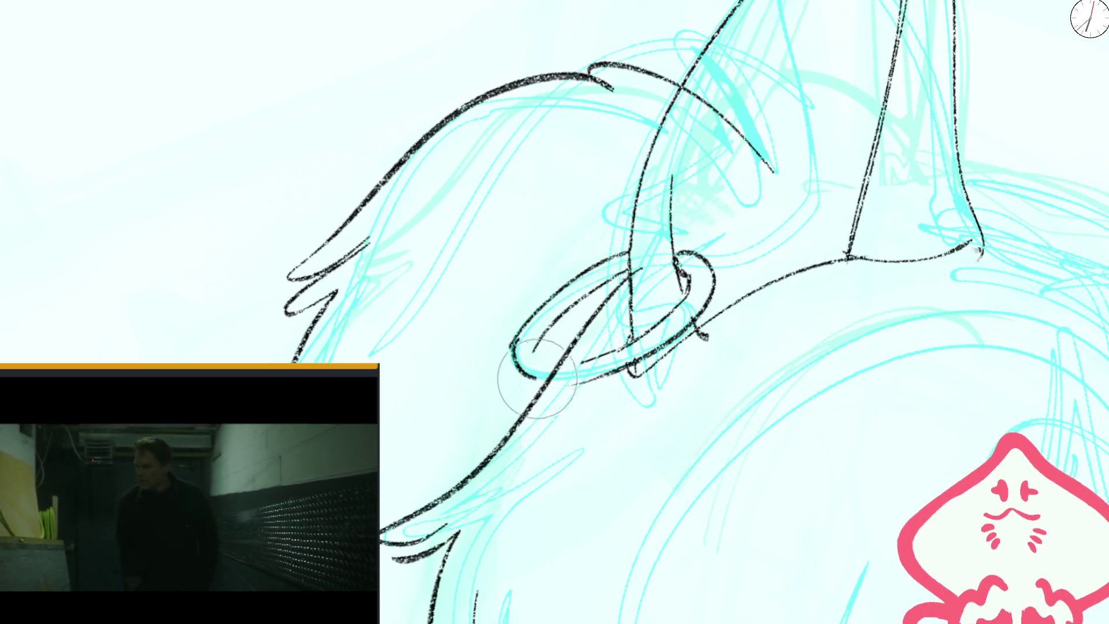
key("bracketright")
key("bracketleft")
key("bracketleft")
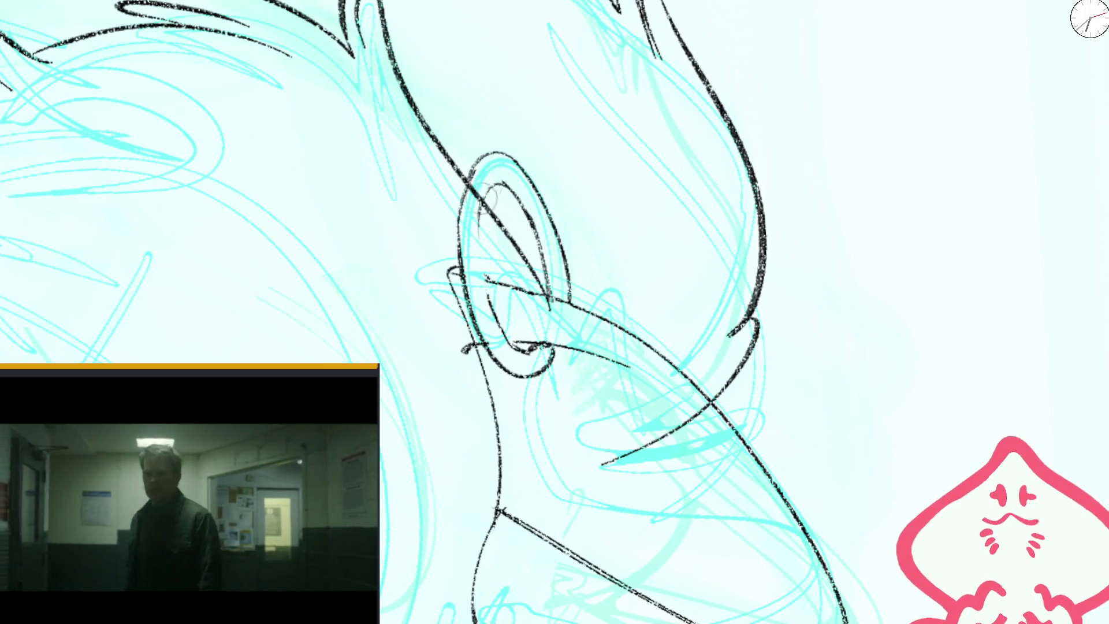
key("ctrl+0")
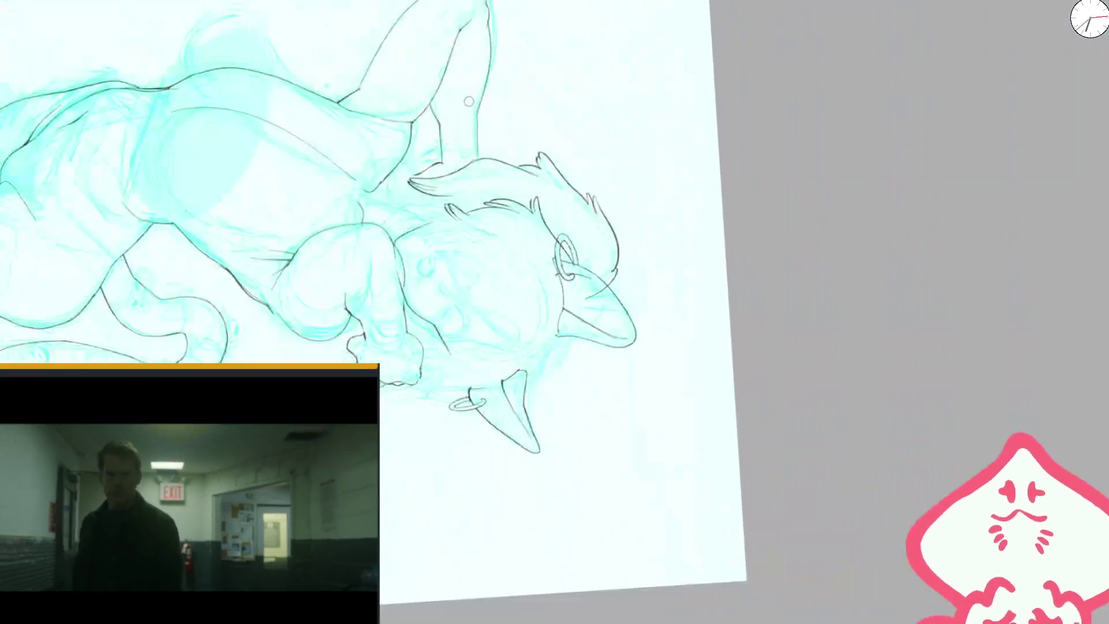
- Ink two black strokes down the hair outline
scroll(509, 341, "up", 5)
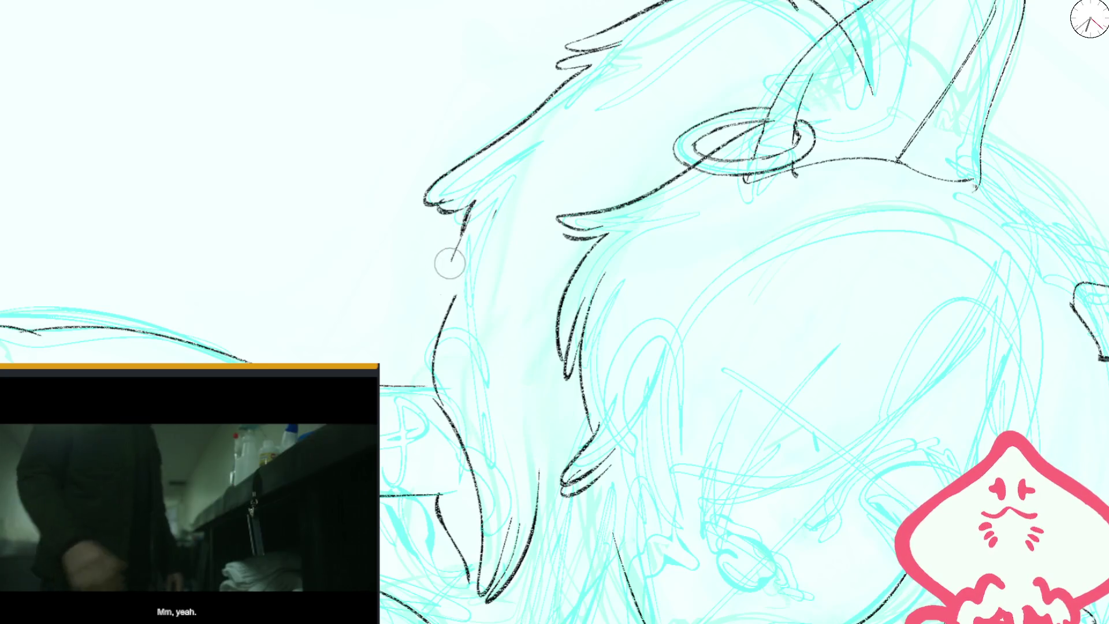
mouse_move(492, 215)
left_mouse_down()
mouse_move(444, 317)
mouse_move(465, 259)
left_mouse_up()
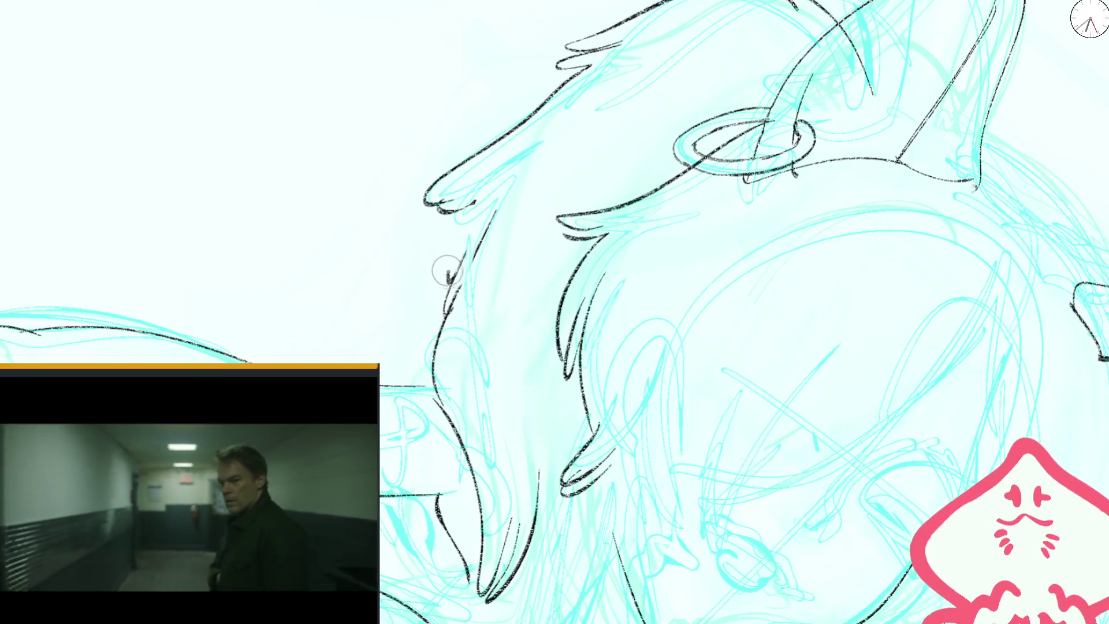
left_click_drag(478, 197, 452, 254)
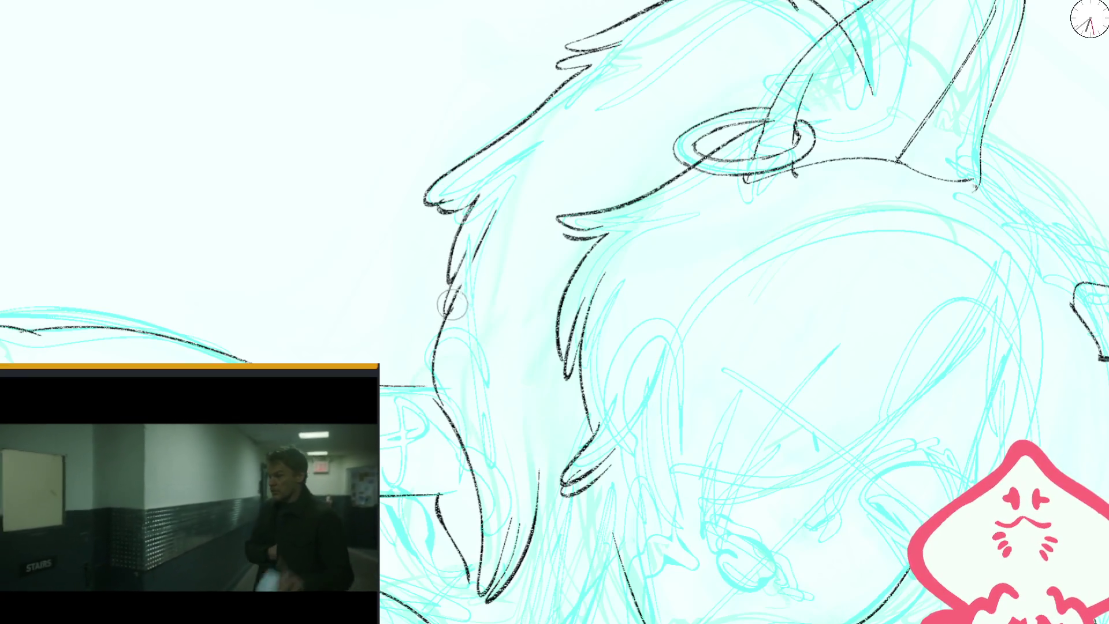
key("ctrl+minus")
scroll(520, 119, "down", 3)
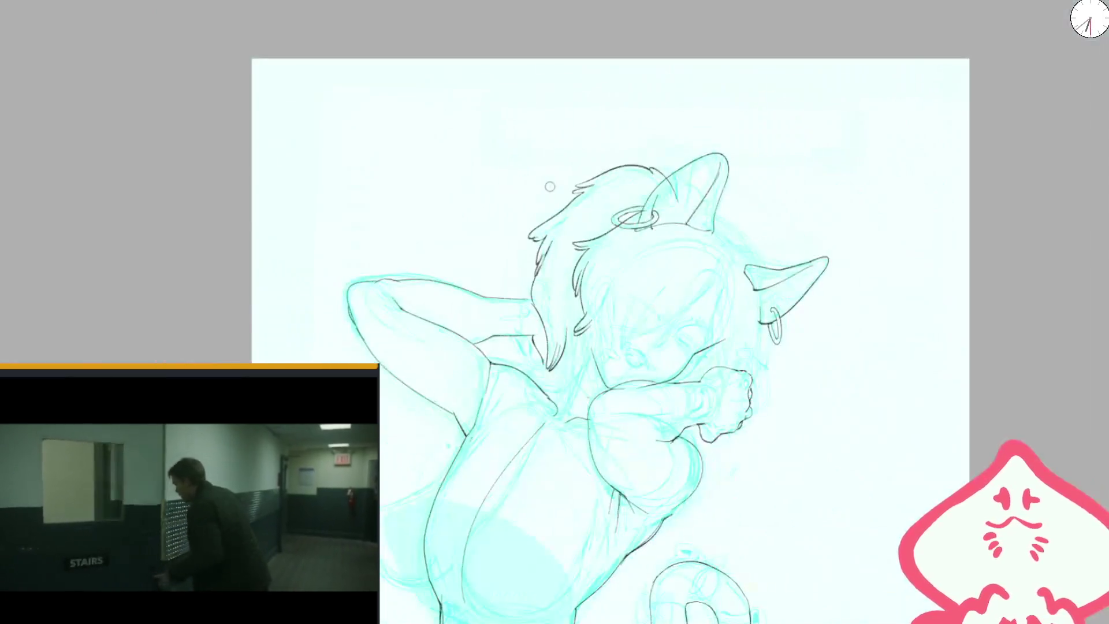
scroll(589, 236, "up", 3)
scroll(582, 180, "down", 4)
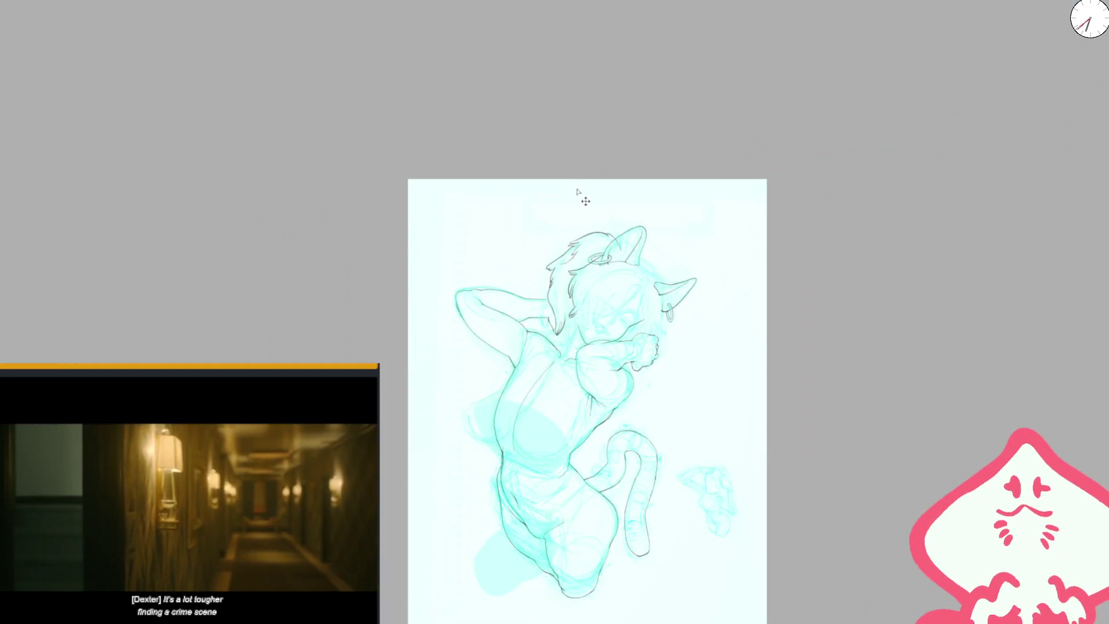
left_click_drag(565, 358, 541, 257)
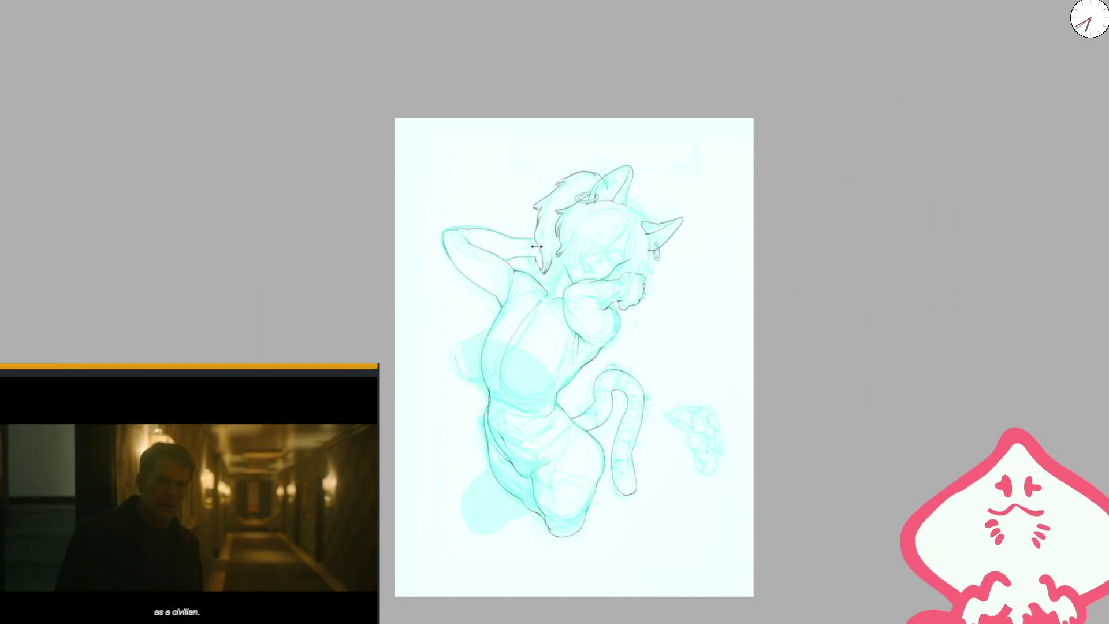
scroll(543, 256, "up", 5)
scroll(543, 257, "up", 2)
- Ink a long line down from the hair tip and mirror-check it
mouse_move(591, 110)
left_mouse_down()
mouse_move(495, 304)
mouse_move(533, 327)
left_mouse_up()
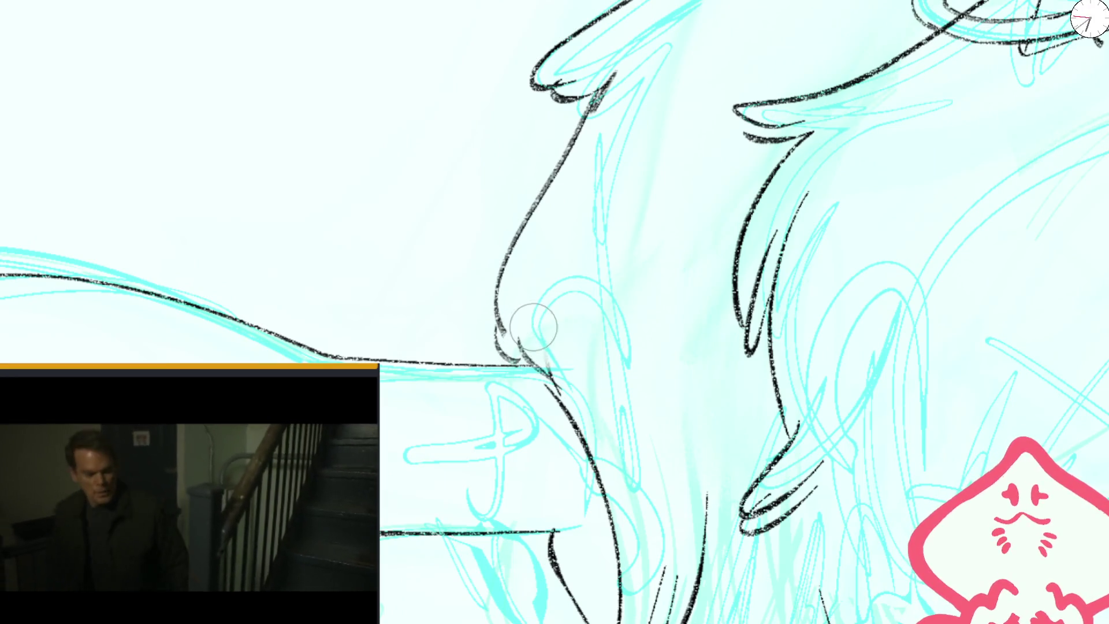
scroll(532, 327, "down", 2)
scroll(533, 326, "down", 3)
scroll(778, 213, "down", 2)
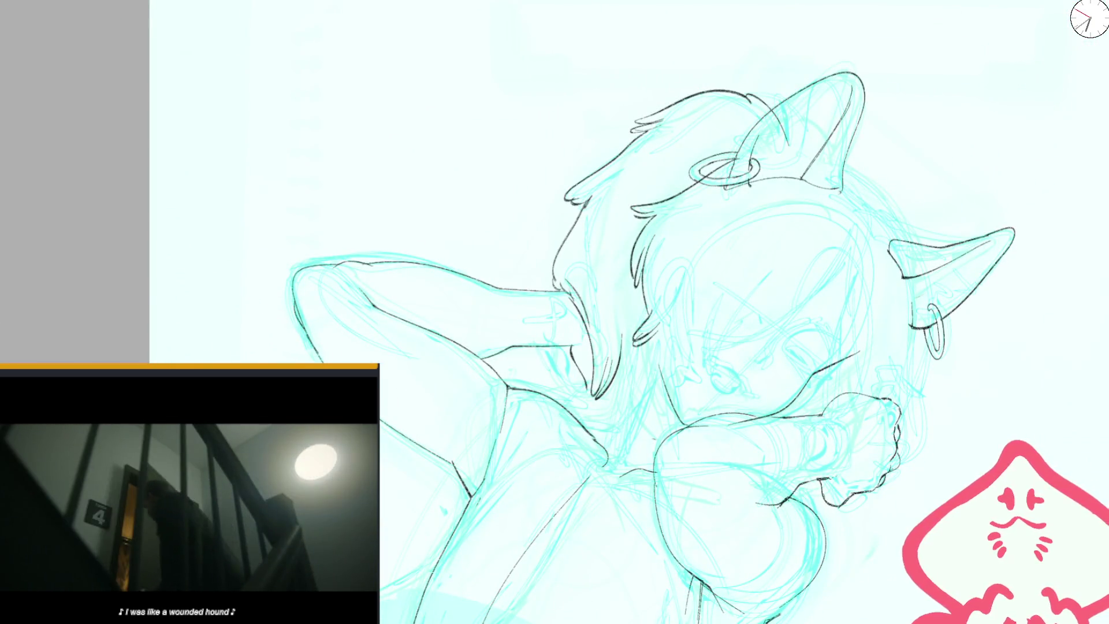
key("m")
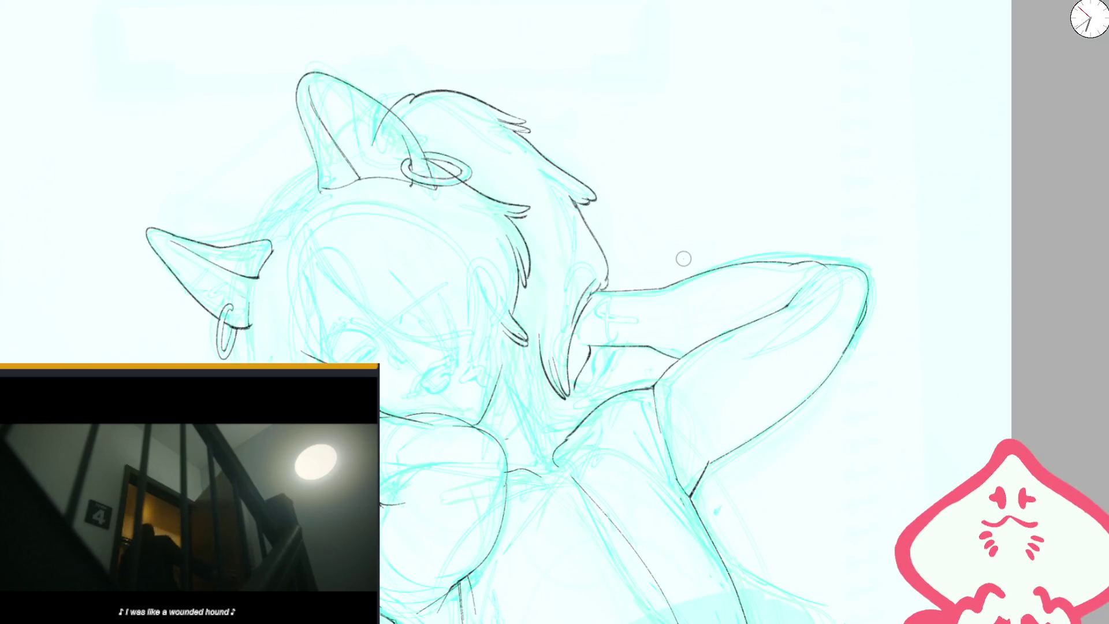
key("m")
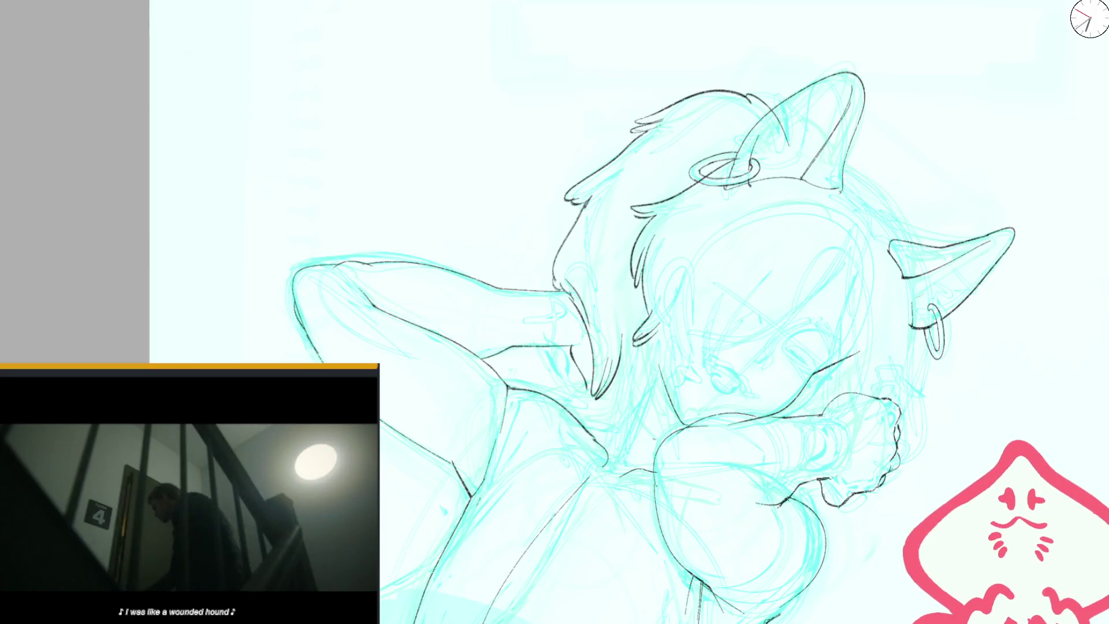
key("m")
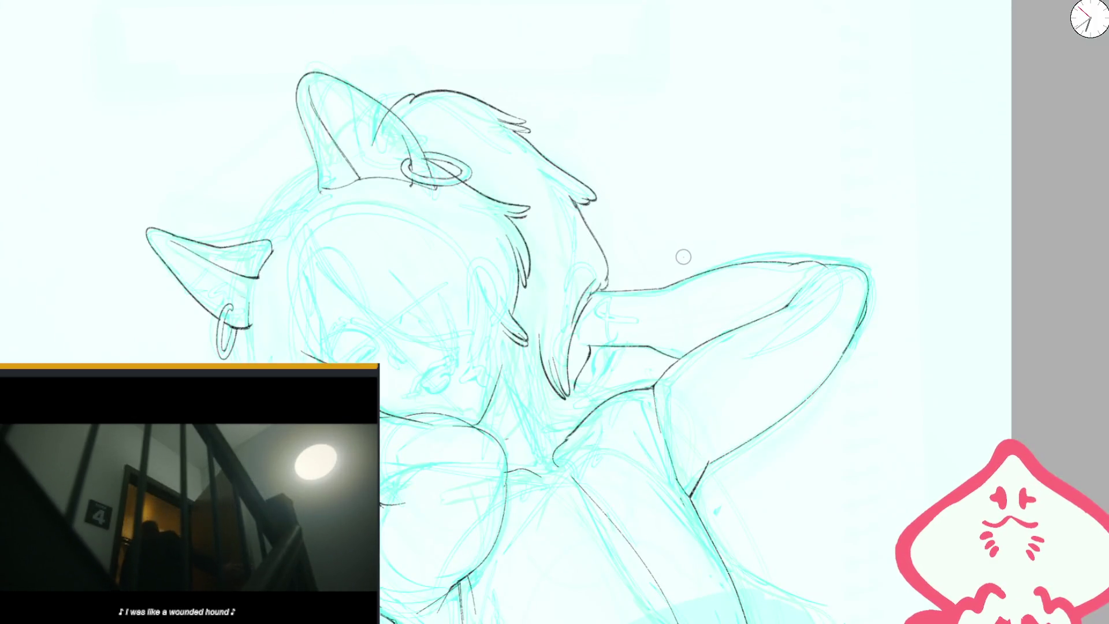
scroll(585, 282, "up", 2)
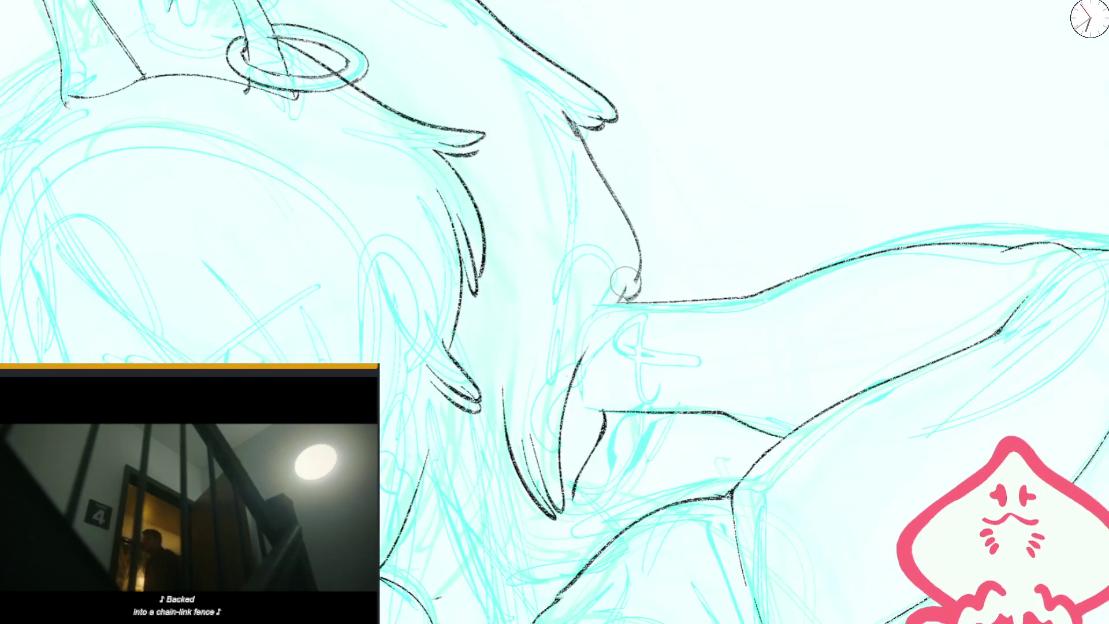
- Redraw the hair curve so it runs down to meet the arm line
left_click_drag(633, 275, 625, 305)
left_click_drag(577, 381, 584, 427)
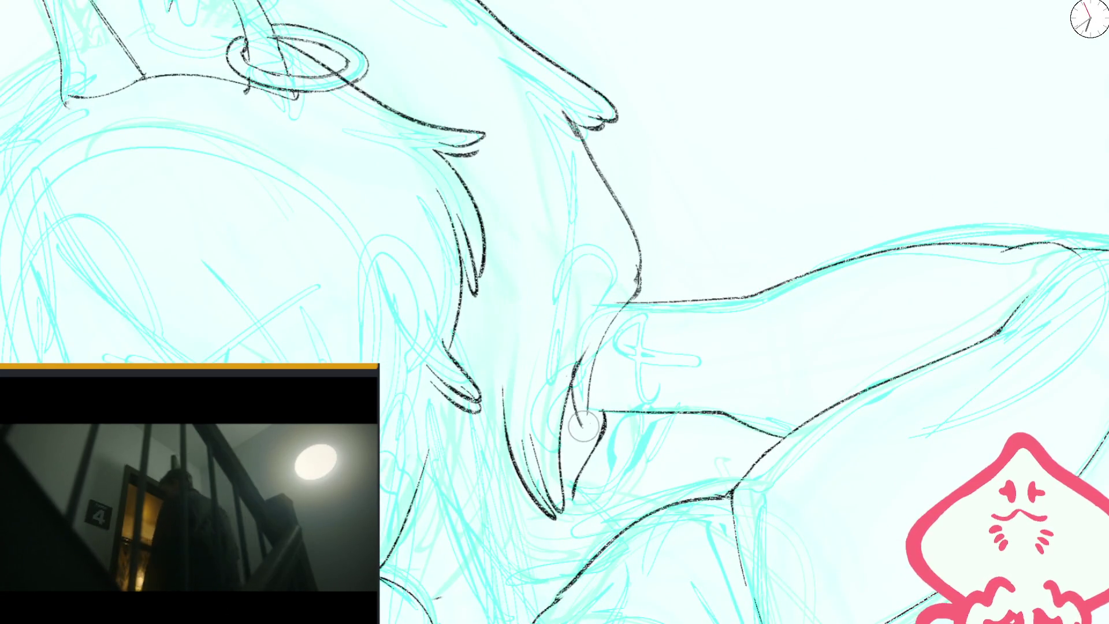
left_click_drag(605, 215, 545, 361)
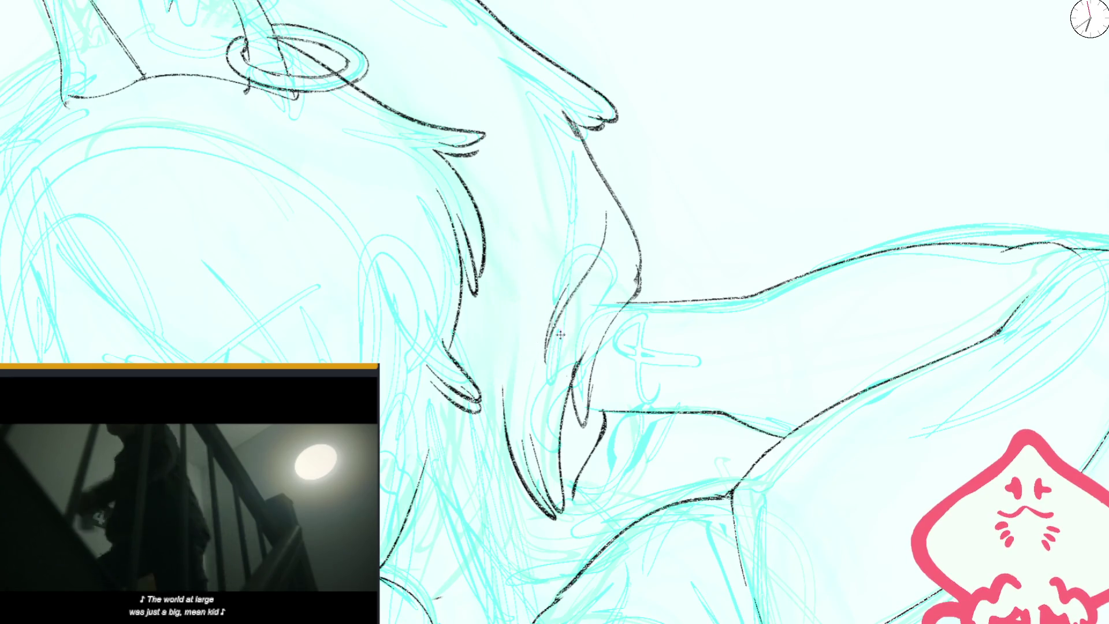
key("ctrl+z")
left_click_drag(593, 274, 552, 302)
left_click_drag(516, 346, 563, 271)
key("ctrl+z")
key("ctrl+z")
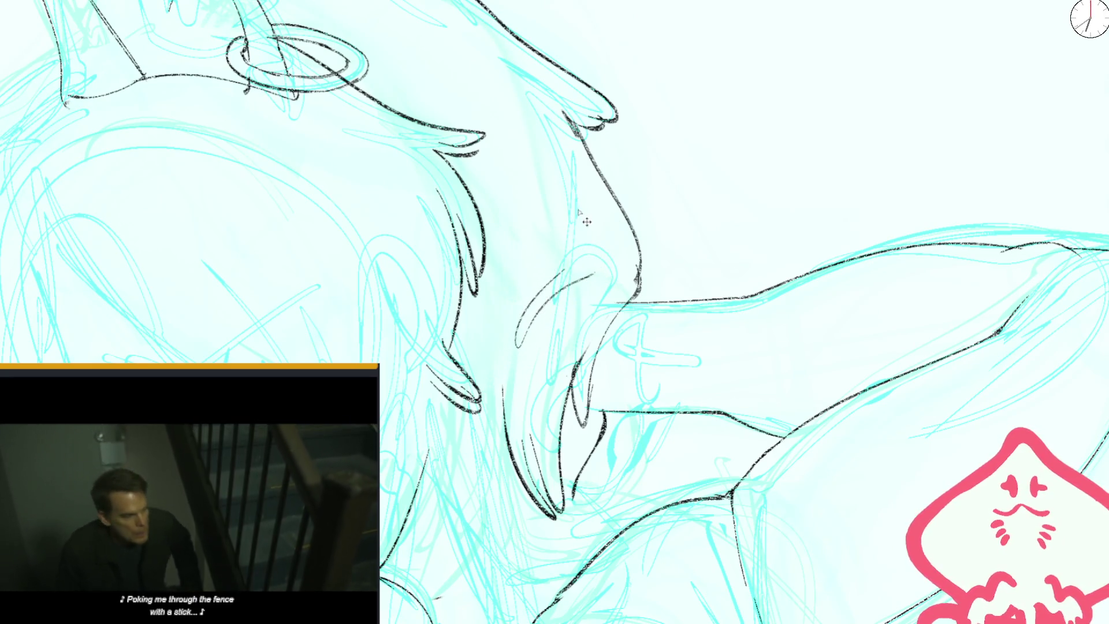
left_click_drag(578, 181, 520, 326)
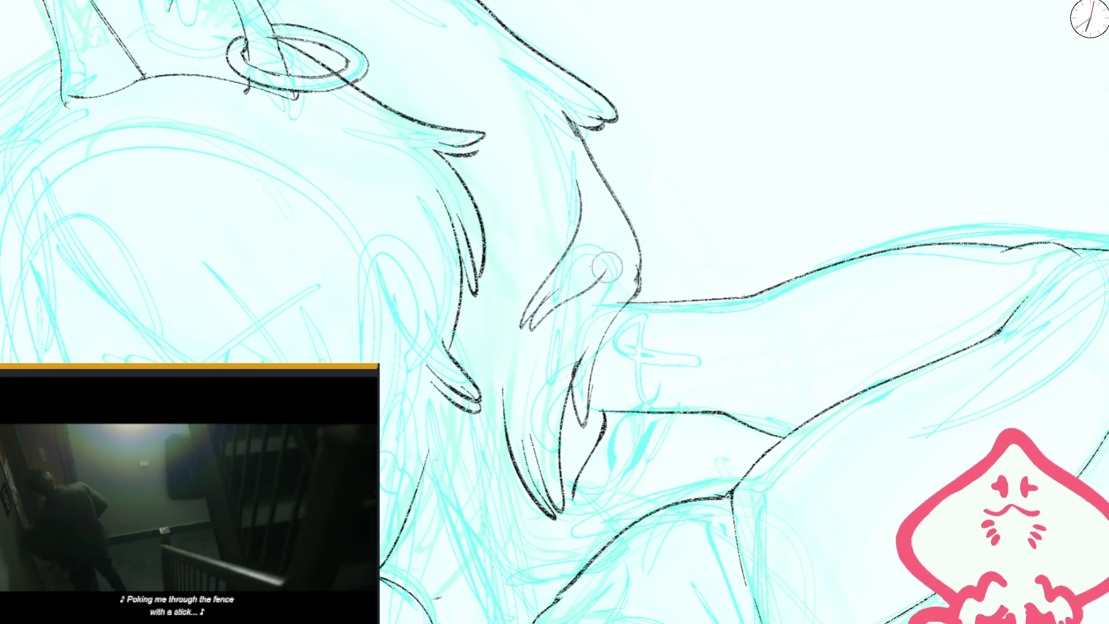
- Replace the long hair curve with a small hooked hair tip
scroll(546, 296, "down", 5)
scroll(546, 281, "up", 3)
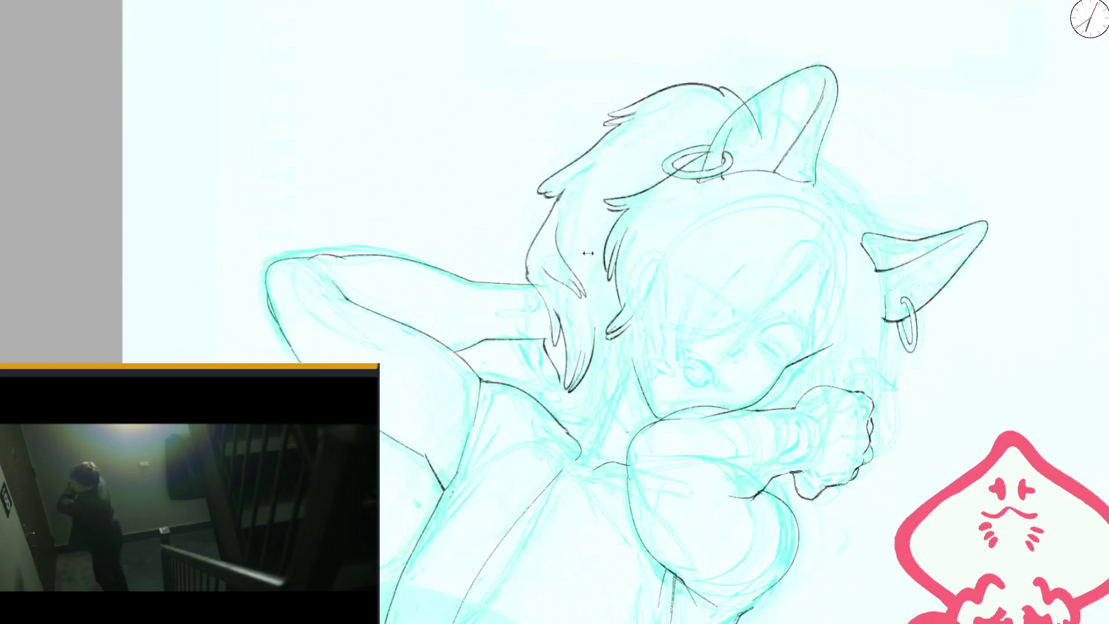
scroll(547, 281, "up", 2)
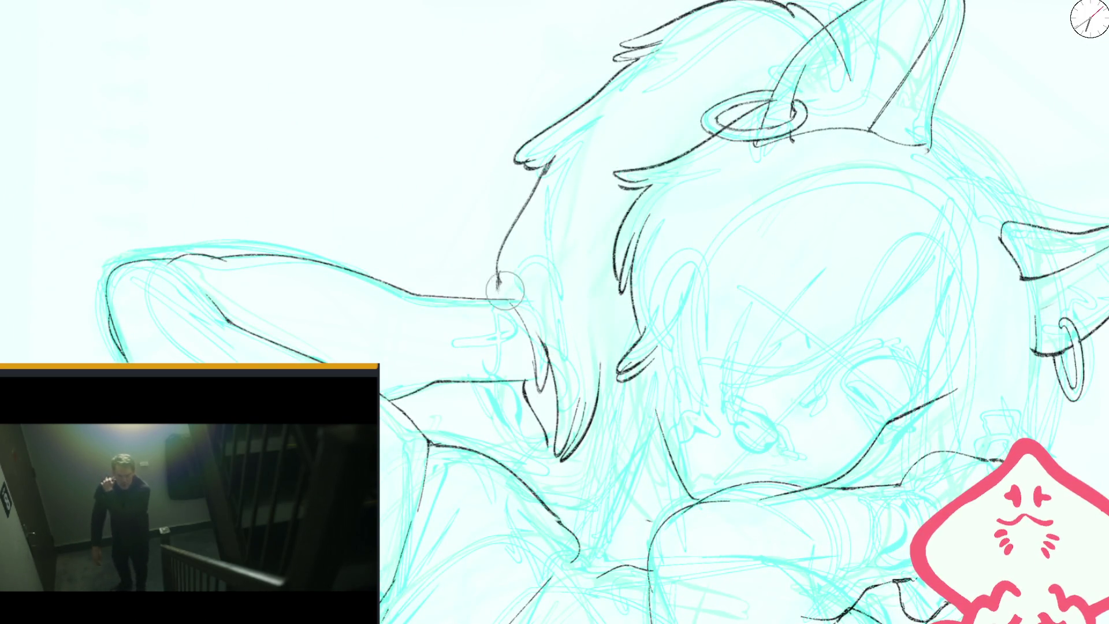
key("ctrl+z")
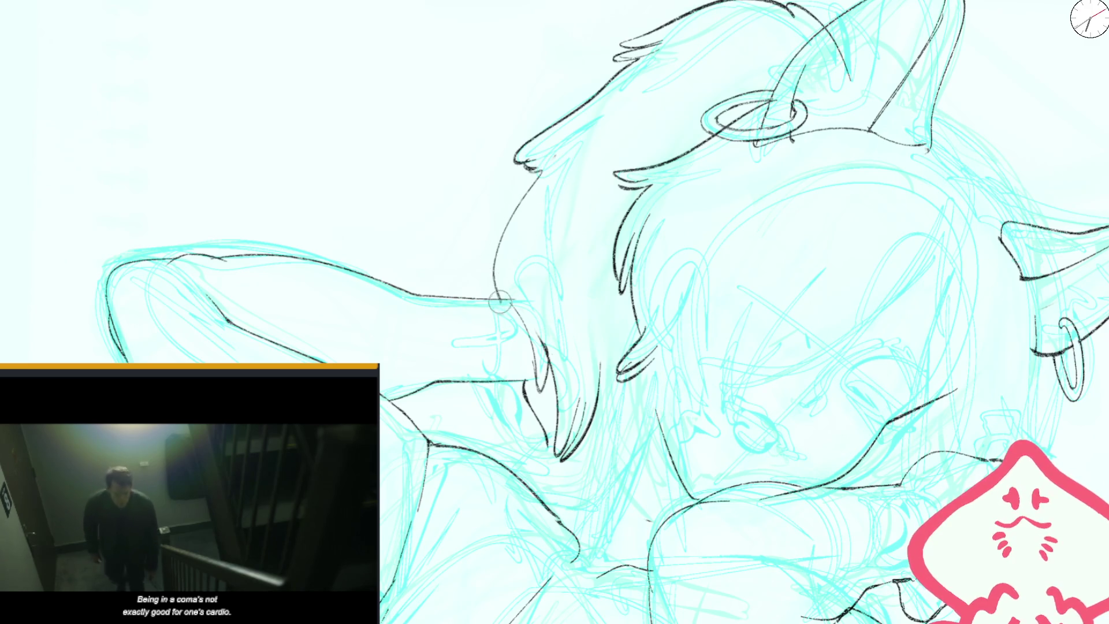
left_click_drag(500, 299, 507, 233)
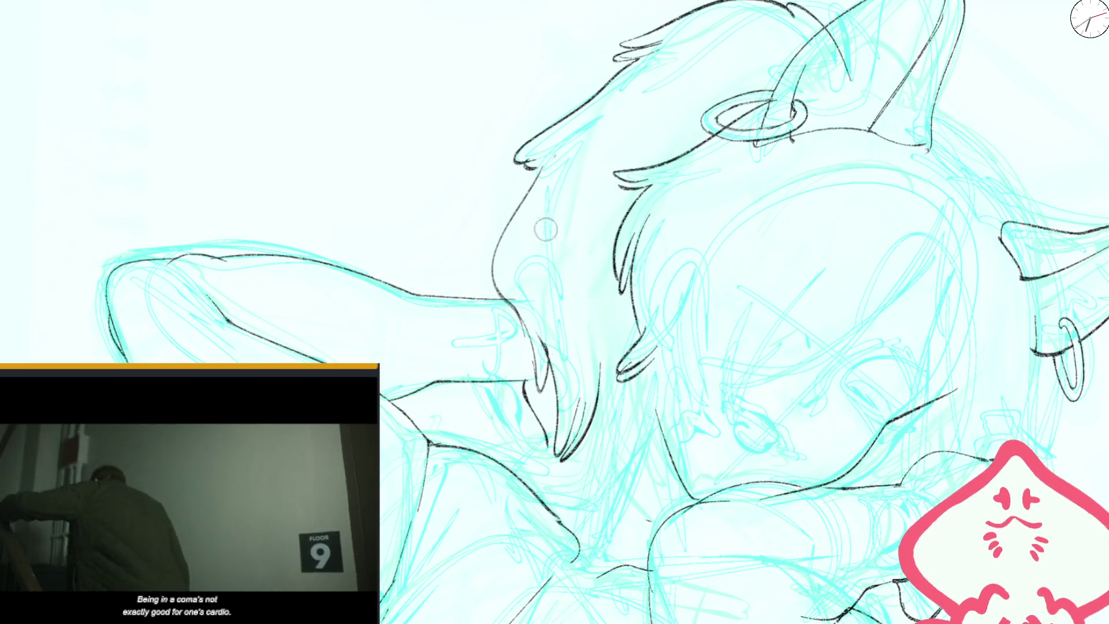
key("ctrl+z")
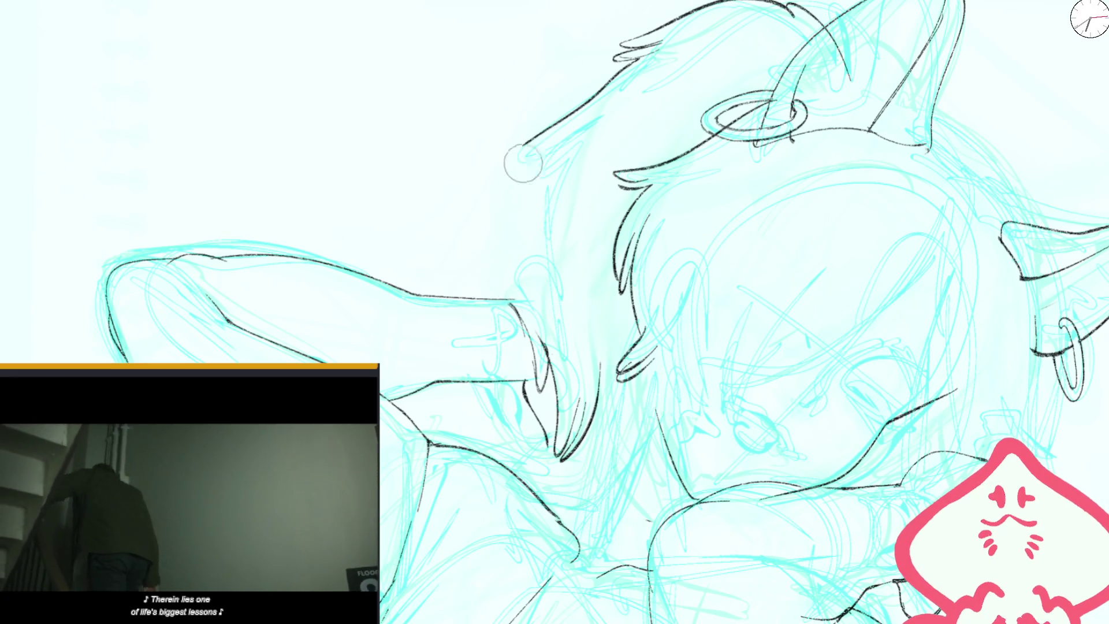
mouse_move(542, 132)
left_mouse_down()
mouse_move(521, 162)
mouse_move(513, 301)
left_mouse_up()
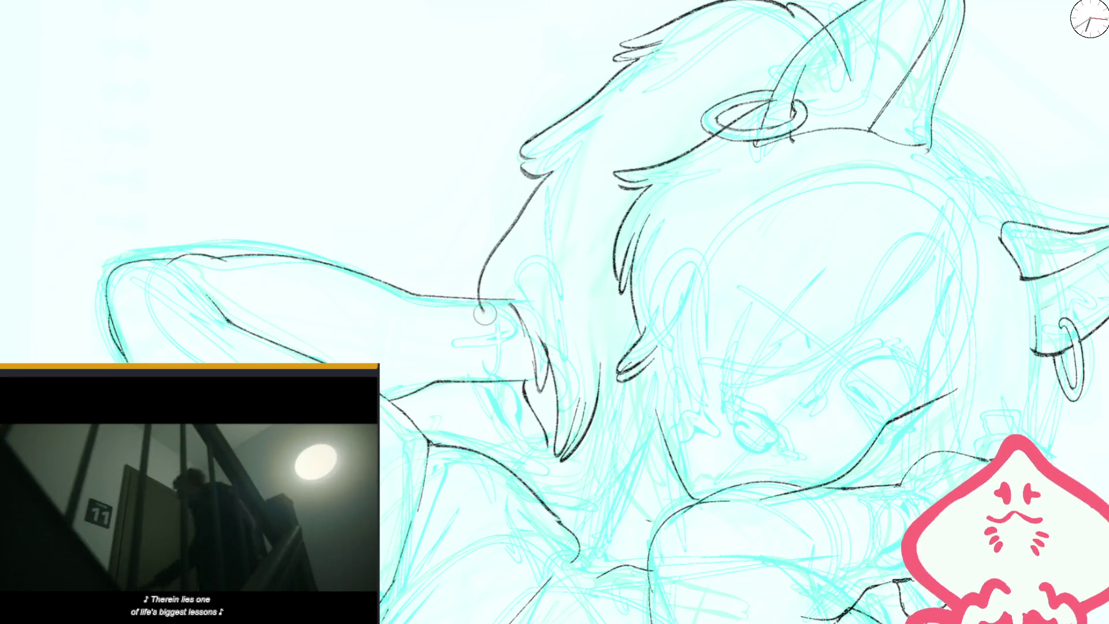
scroll(513, 301, "down", 5)
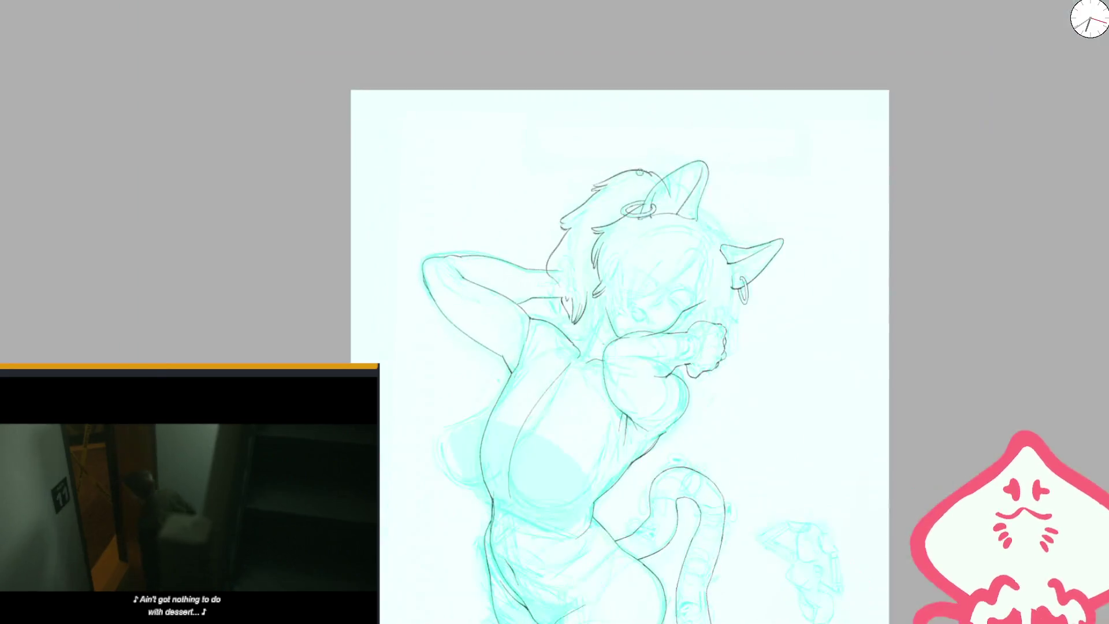
- Undo recent hair strokes and redraw the hair outline down from the top
scroll(601, 219, "up", 4)
key("ctrl+z")
key("ctrl+z")
key("ctrl+z")
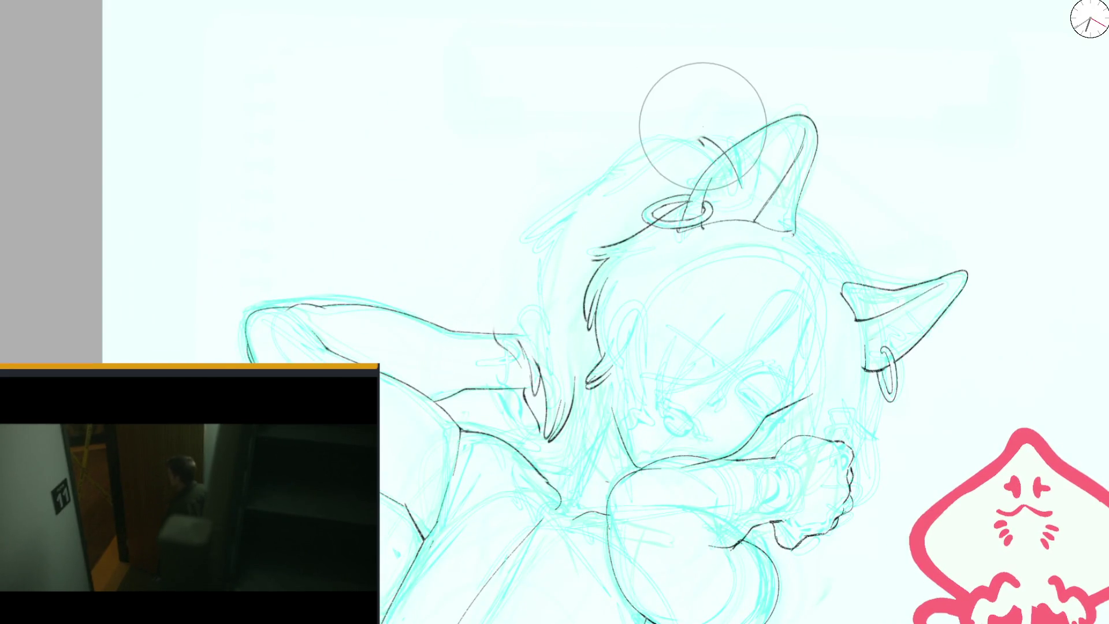
mouse_move(687, 139)
left_mouse_down()
mouse_move(516, 240)
mouse_move(540, 244)
left_mouse_up()
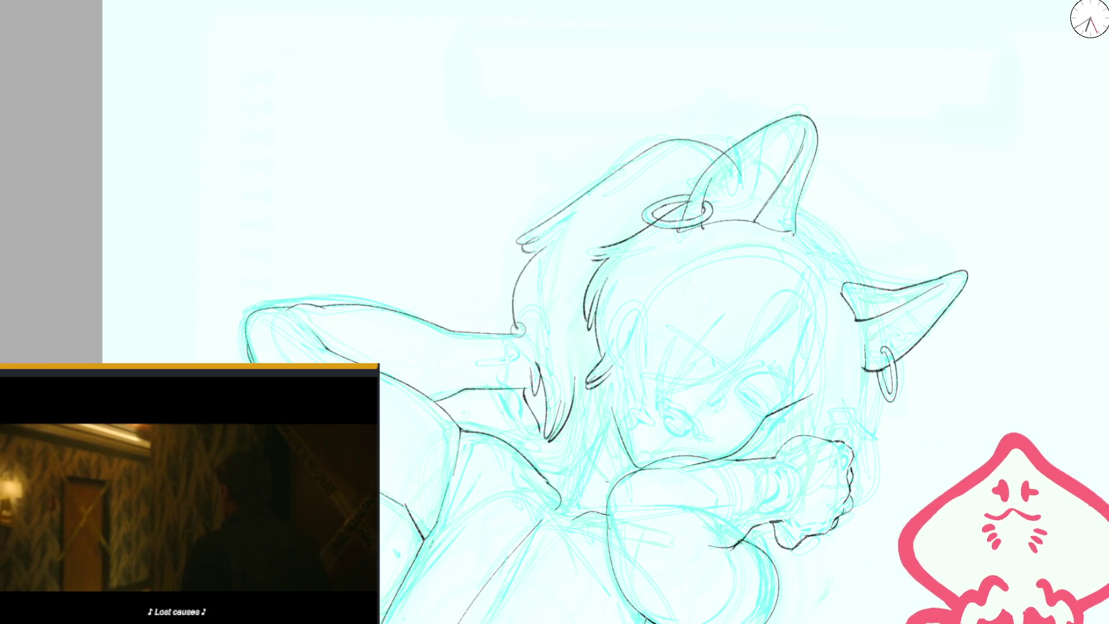
scroll(517, 329, "down", 5)
scroll(546, 260, "up", 6)
- Erase old strands beside the face, ink fresh short ones, and mirror-check
left_click_drag(546, 260, 554, 323)
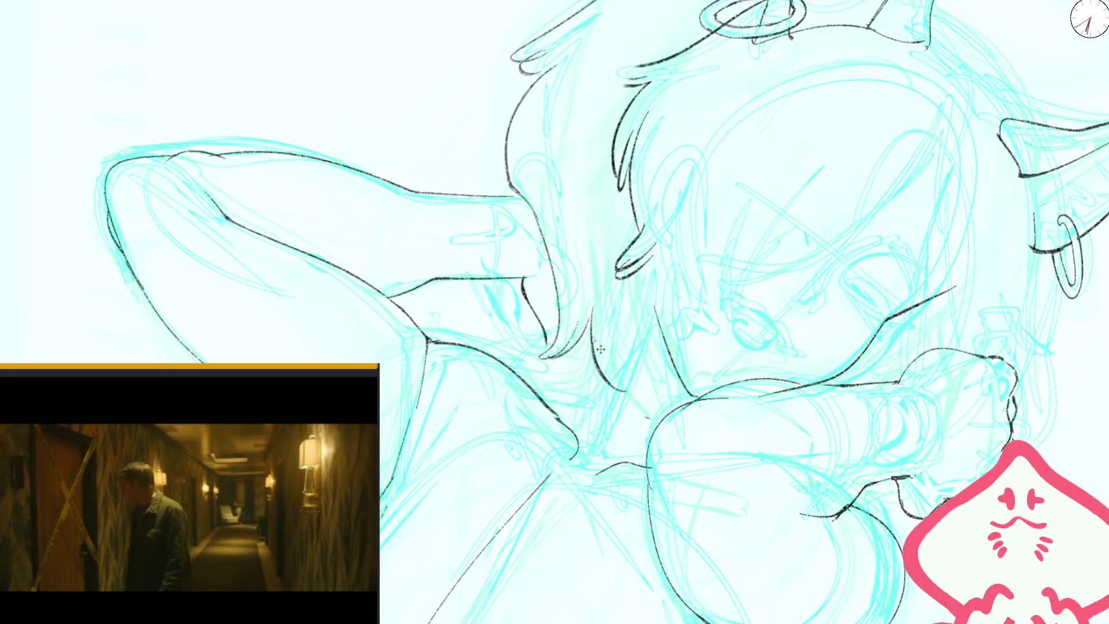
mouse_move(588, 319)
left_mouse_down()
mouse_move(580, 354)
mouse_move(602, 421)
mouse_move(607, 369)
left_mouse_up()
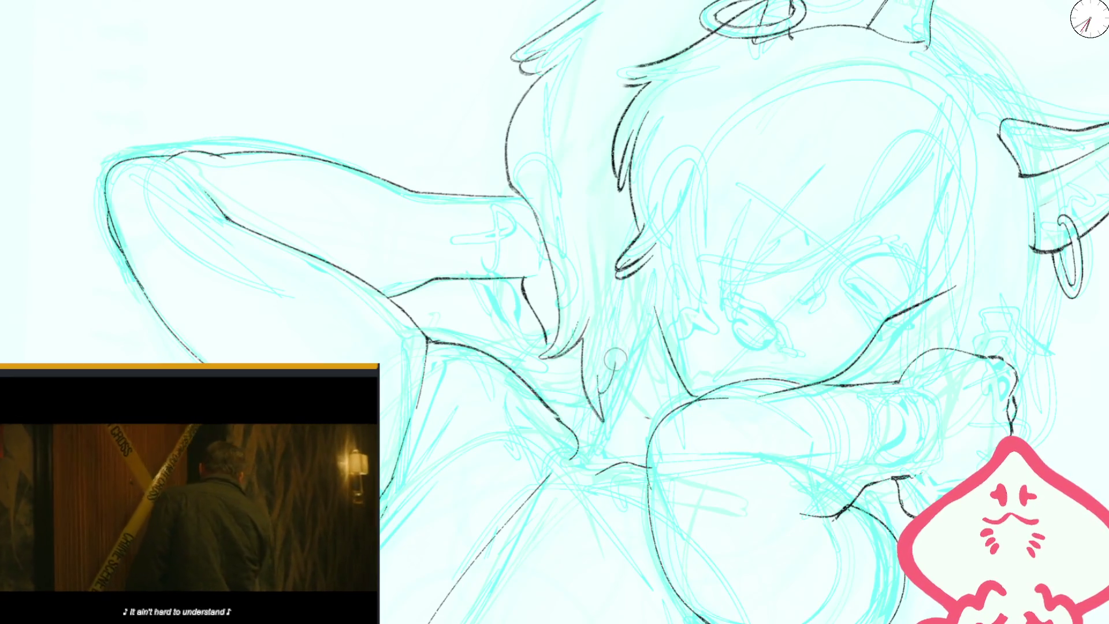
left_click_drag(626, 301, 645, 349)
scroll(640, 304, "down", 6)
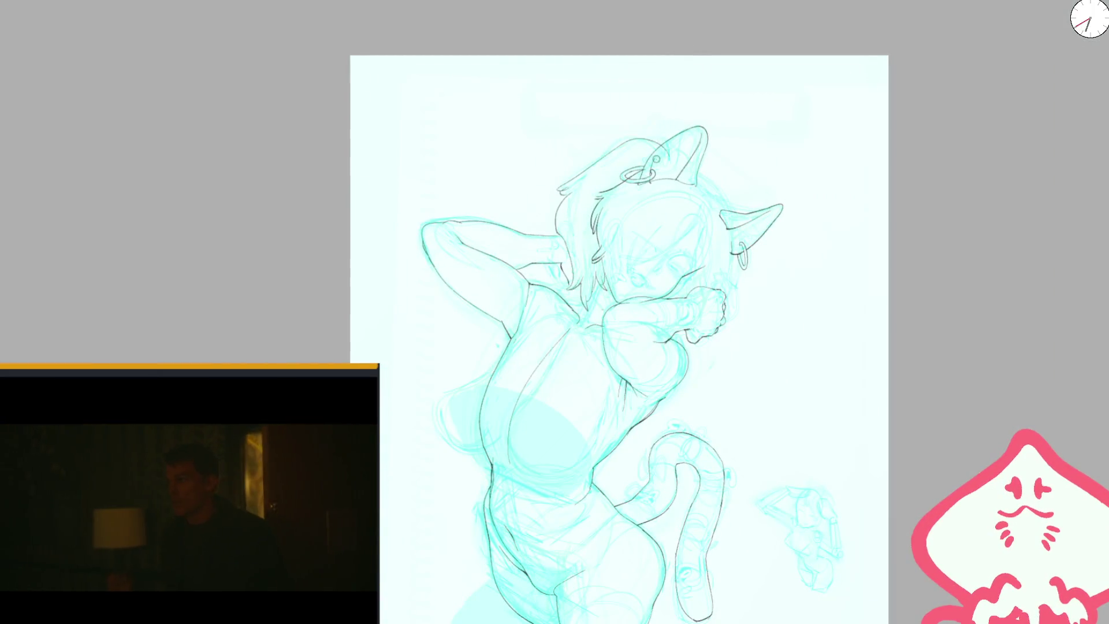
key("m")
scroll(544, 177, "up", 5)
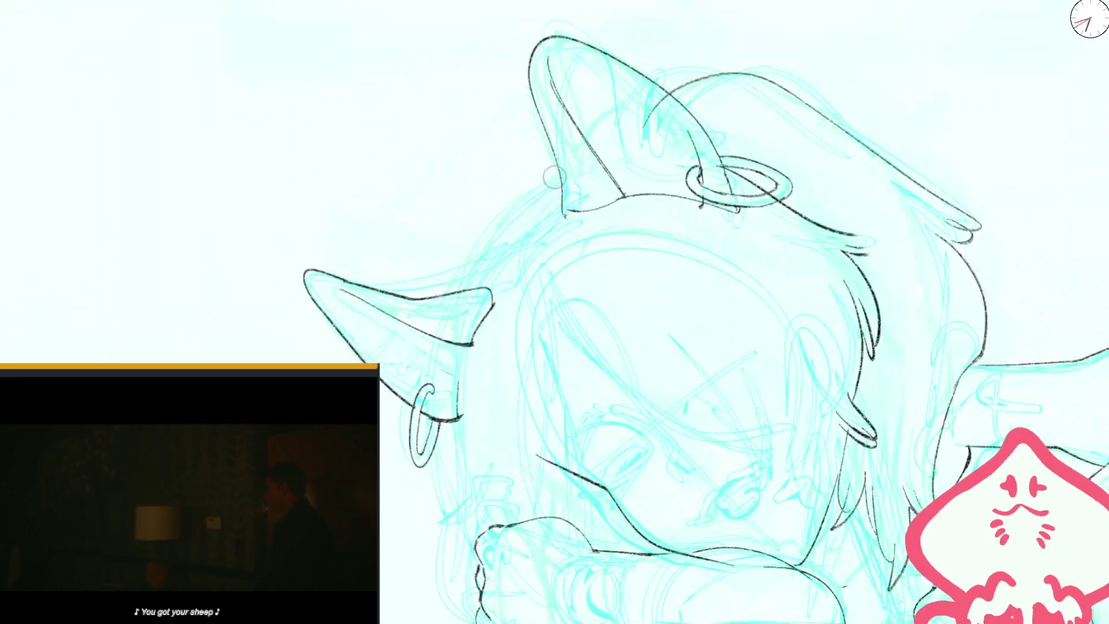
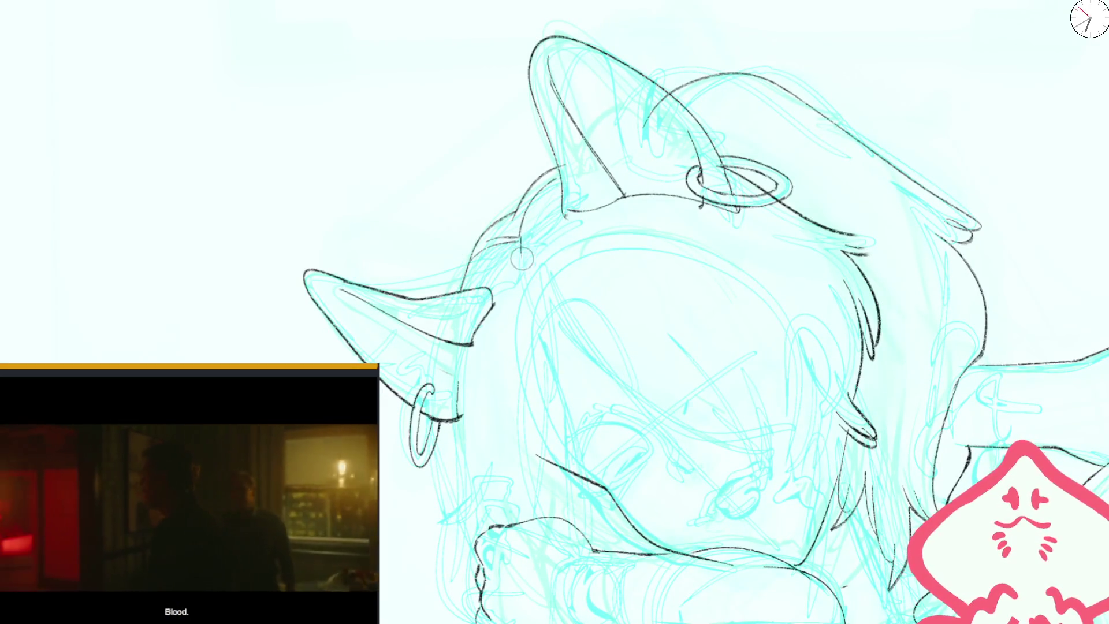
- Flip and tilt the canvas, then ink a curved hair line running down across the face
scroll(520, 225, "down", 5)
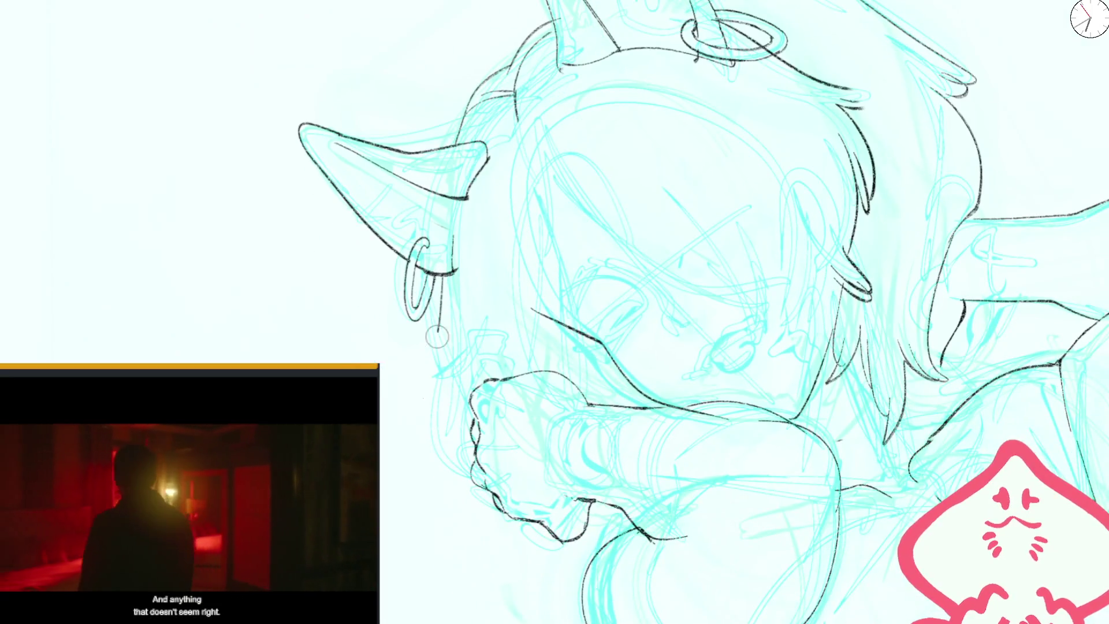
key("ctrl+0")
key("m")
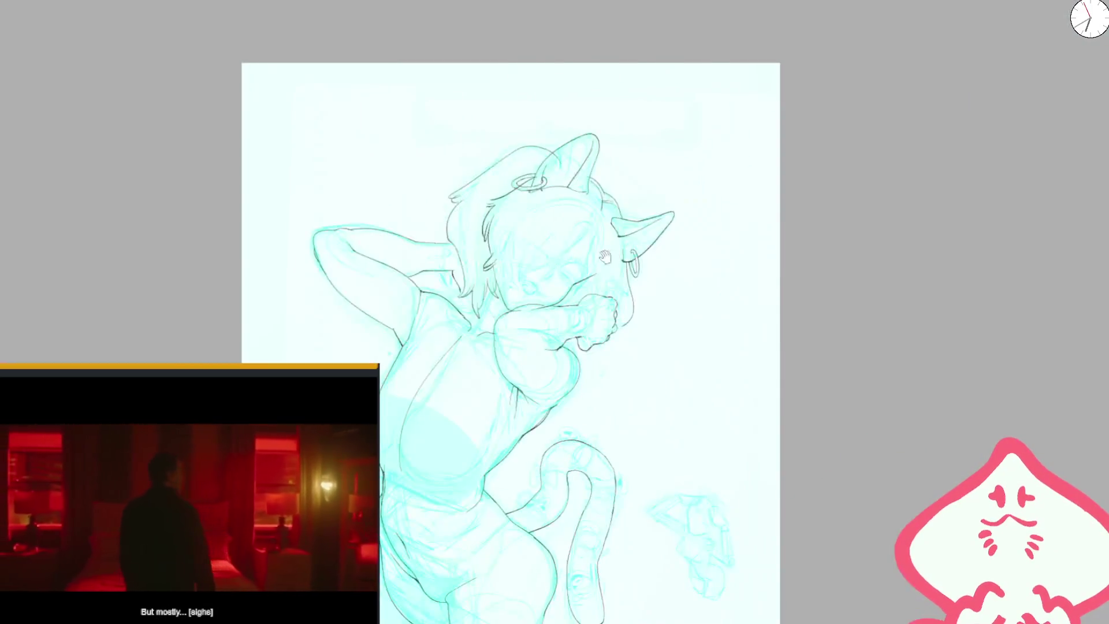
scroll(544, 238, "up", 3)
scroll(544, 238, "up", 2)
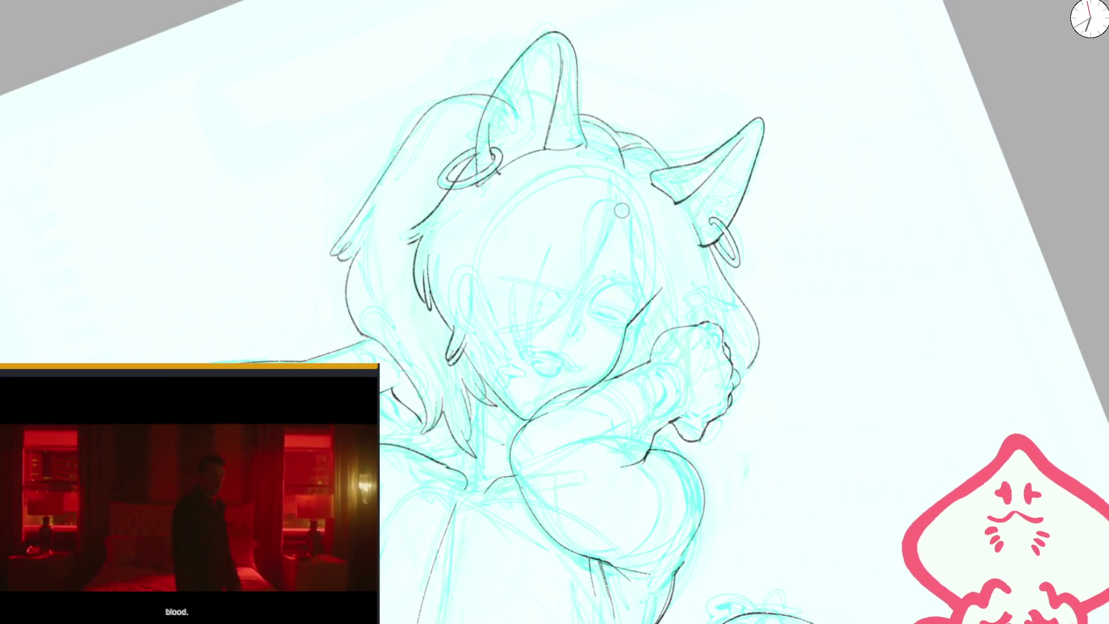
left_click_drag(615, 216, 526, 340)
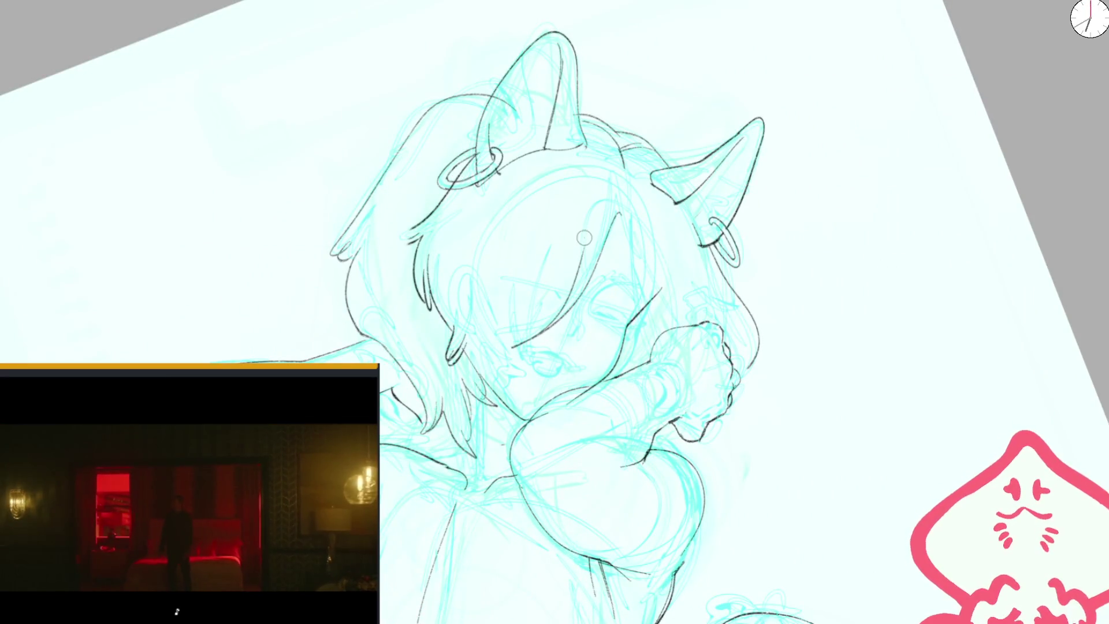
left_click_drag(508, 301, 525, 361)
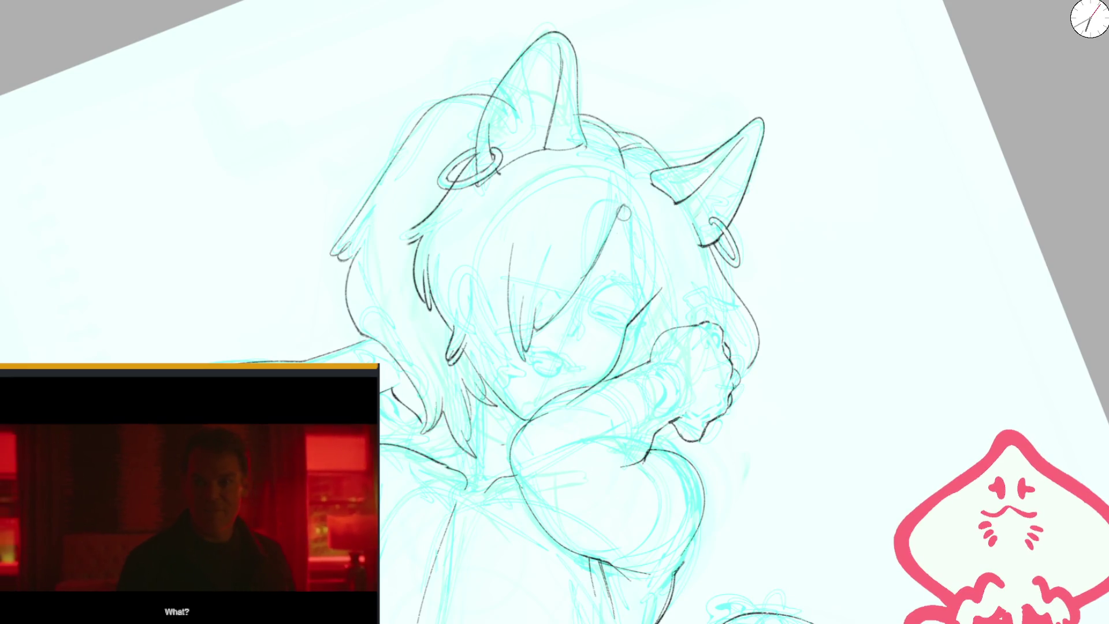
- Add short and thin hair strand strokes down the bangs, undoing the last ones
left_click_drag(625, 208, 600, 245)
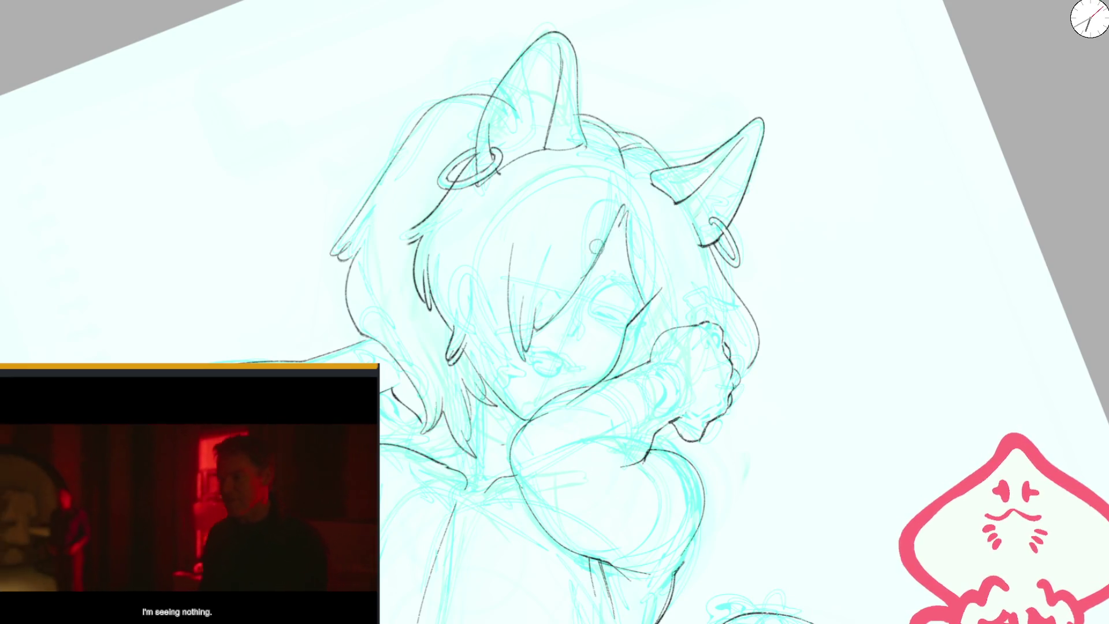
left_click_drag(491, 271, 514, 379)
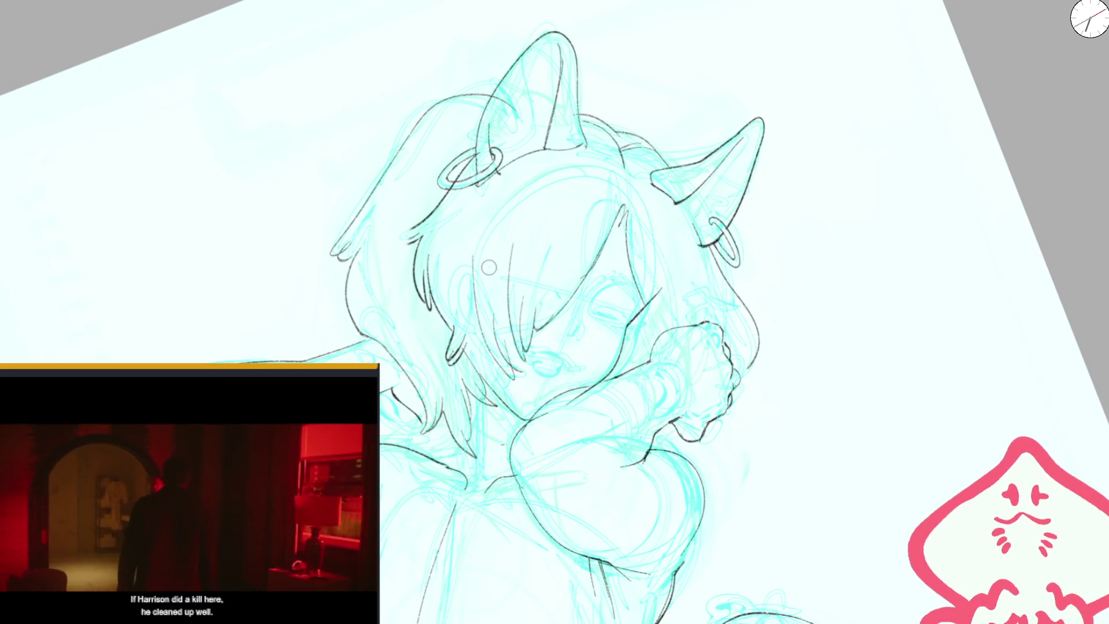
mouse_move(469, 230)
left_mouse_down()
mouse_move(466, 268)
mouse_move(485, 323)
left_mouse_up()
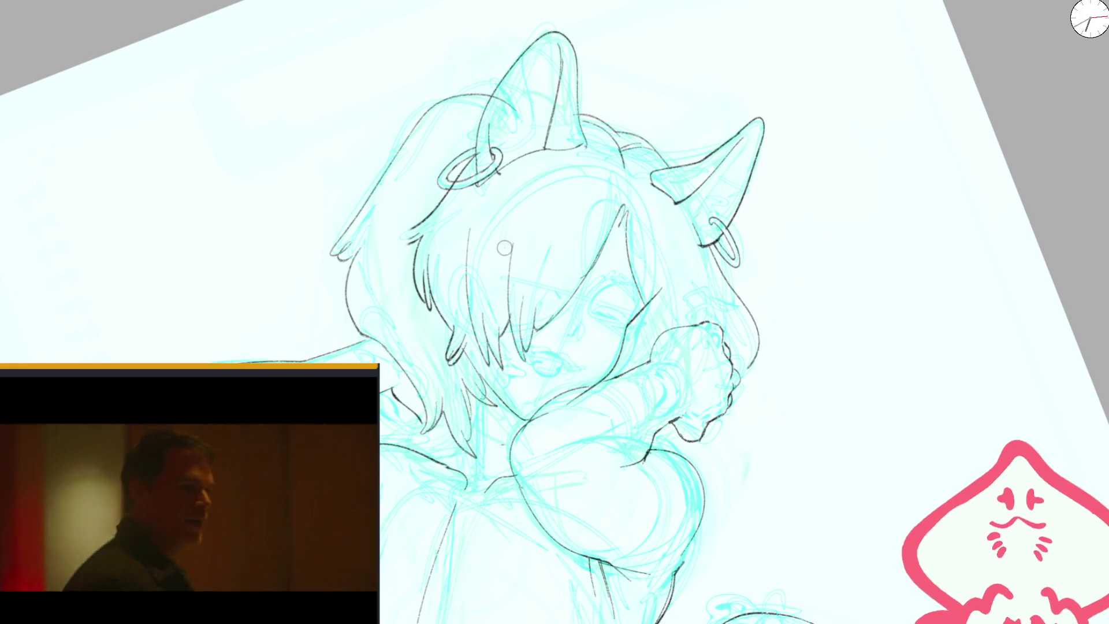
scroll(505, 256, "up", 3)
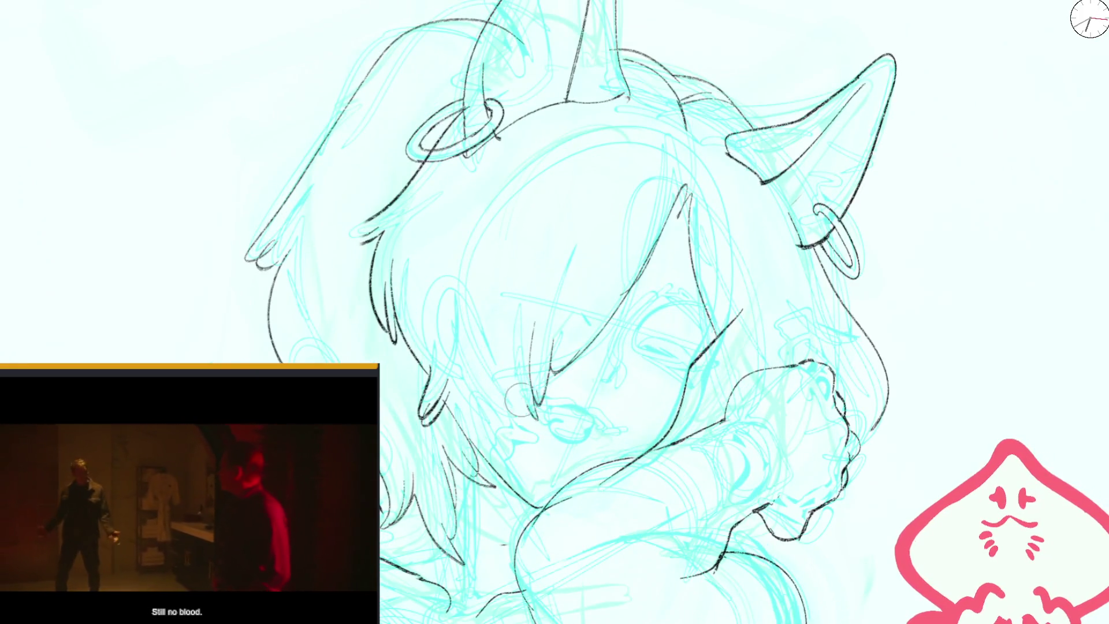
key("ctrl+z")
key("ctrl+z")
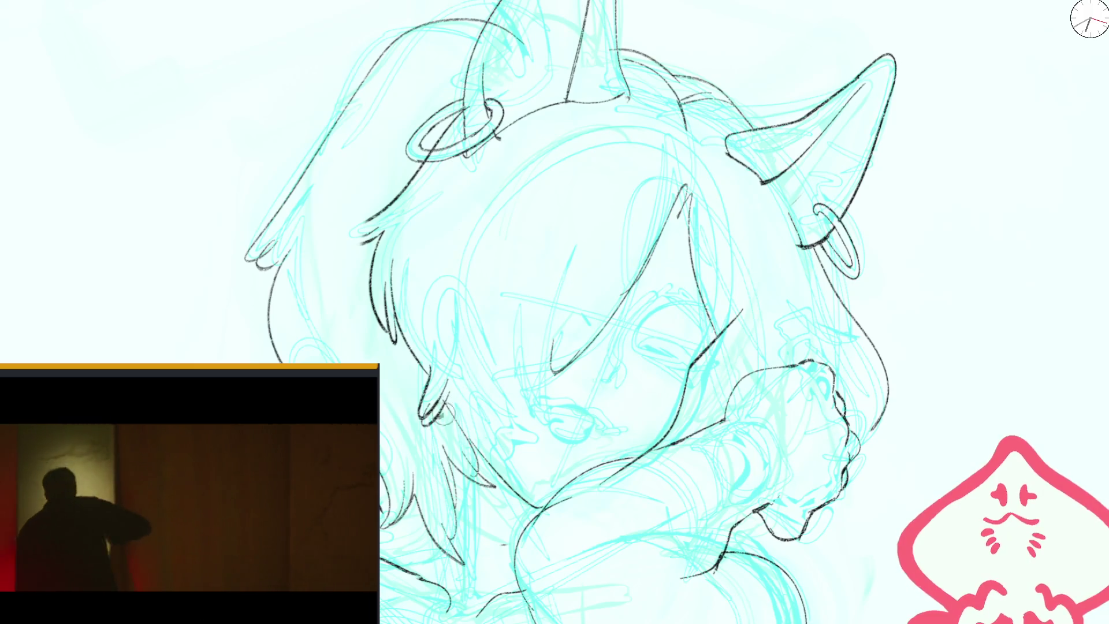
- Redraw the bang strands over the face and ink the cheek contour line
left_click_drag(457, 361, 494, 442)
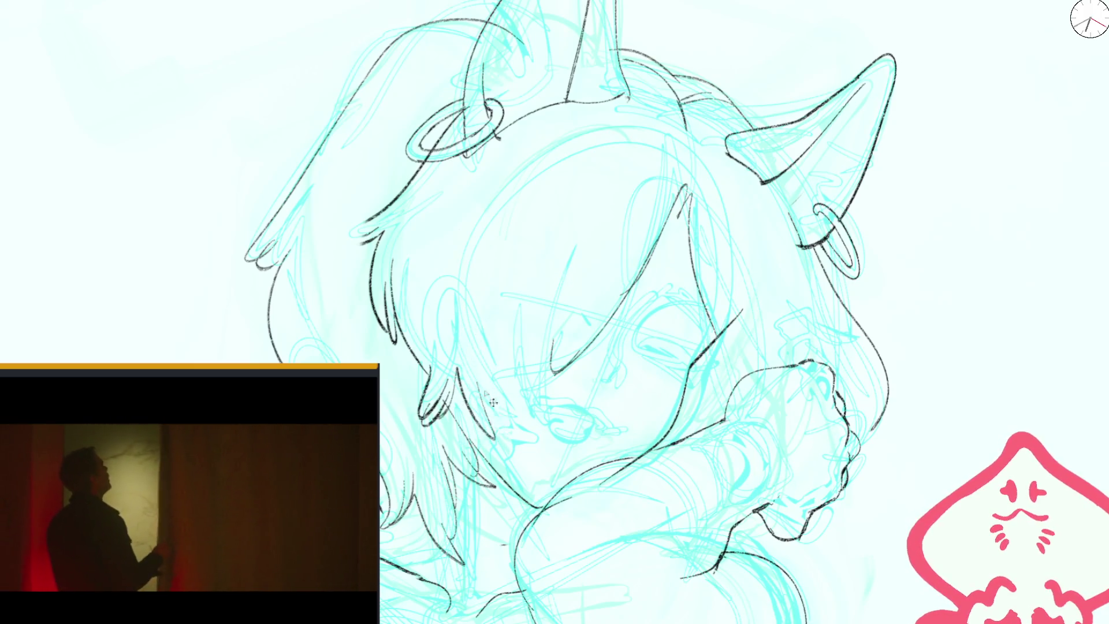
left_click_drag(488, 385, 510, 420)
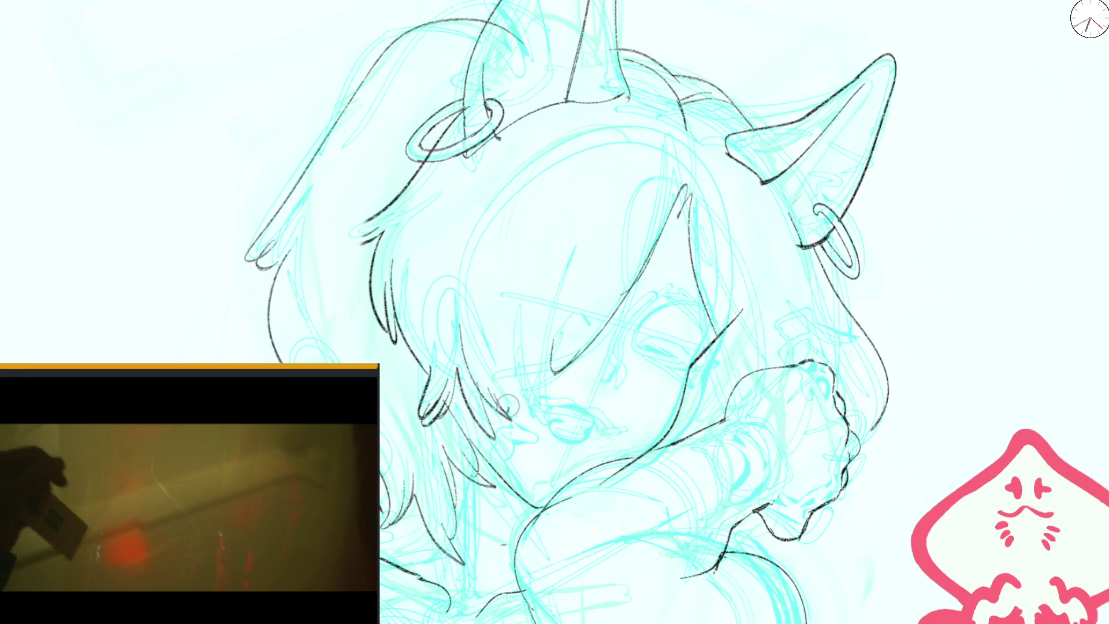
left_click_drag(519, 304, 497, 349)
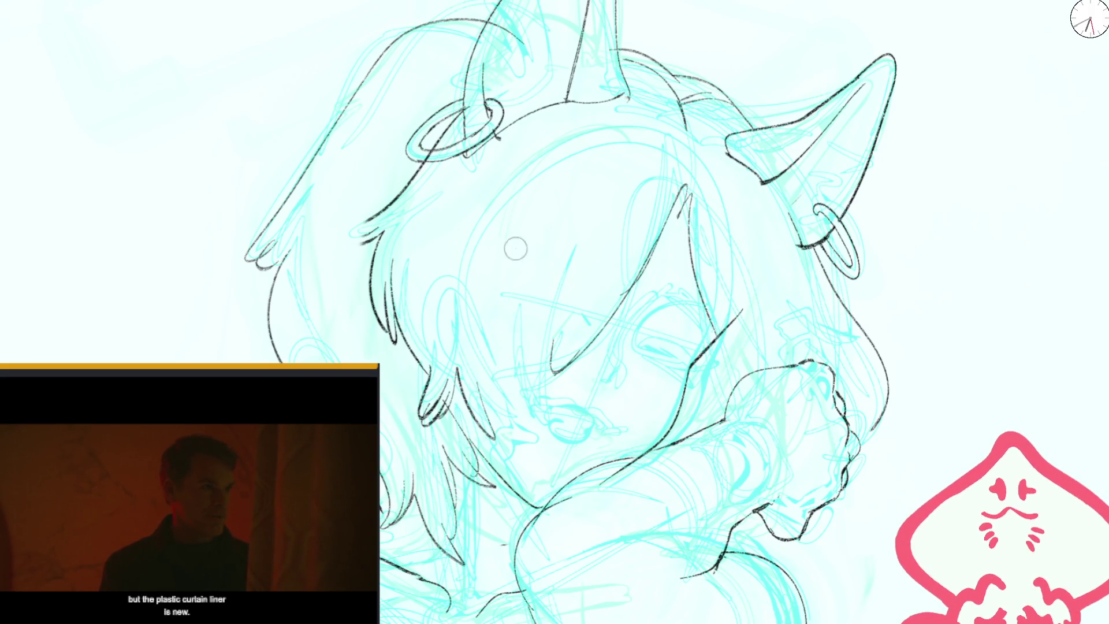
left_click_drag(524, 340, 530, 398)
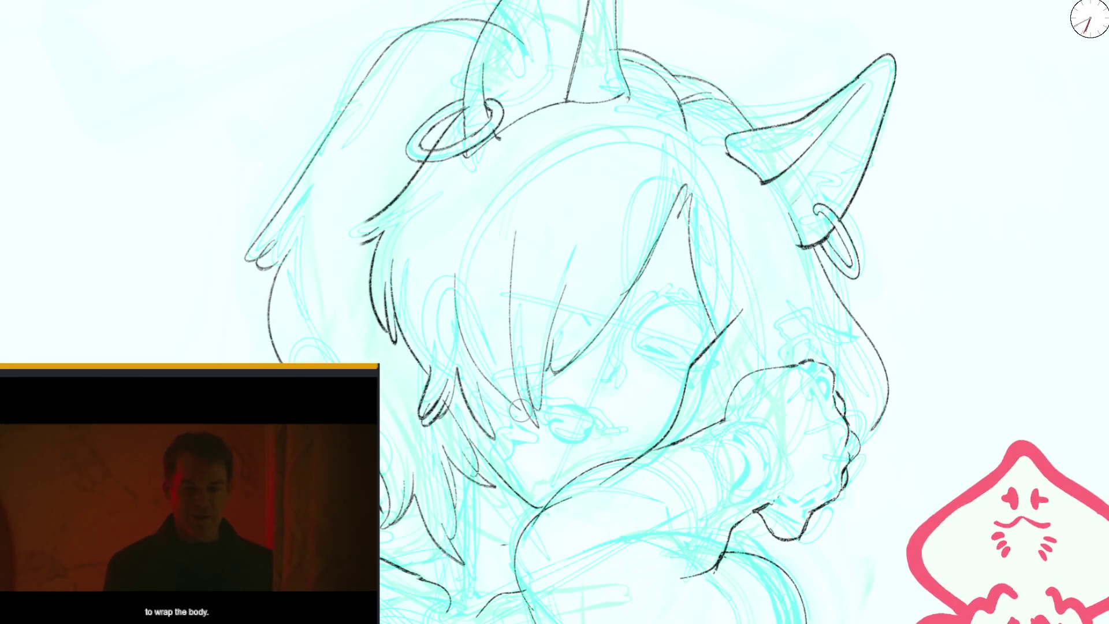
left_click_drag(486, 278, 504, 405)
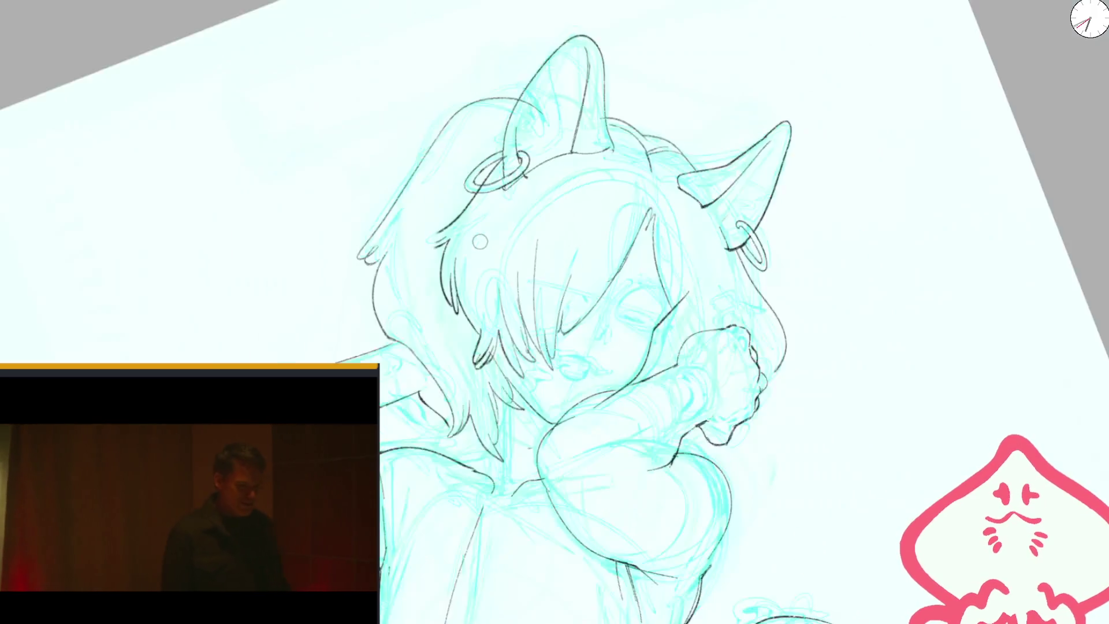
left_click_drag(485, 352, 569, 262)
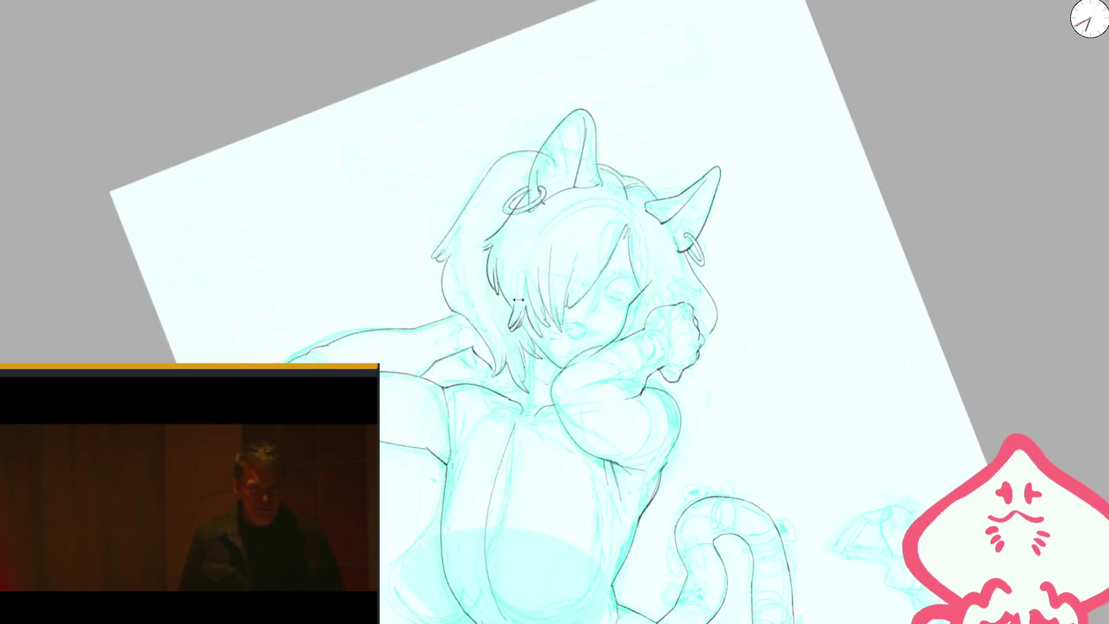
- Erase the old central bang strokes, their tips and the upper bang line
left_click_drag(589, 129, 595, 345)
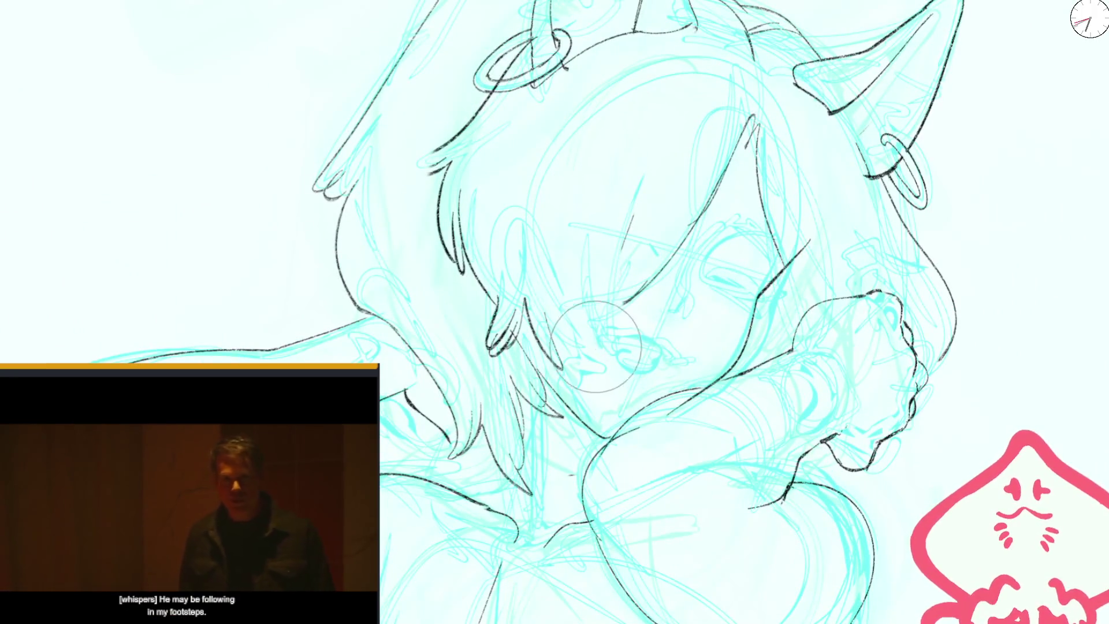
left_click_drag(549, 312, 521, 285)
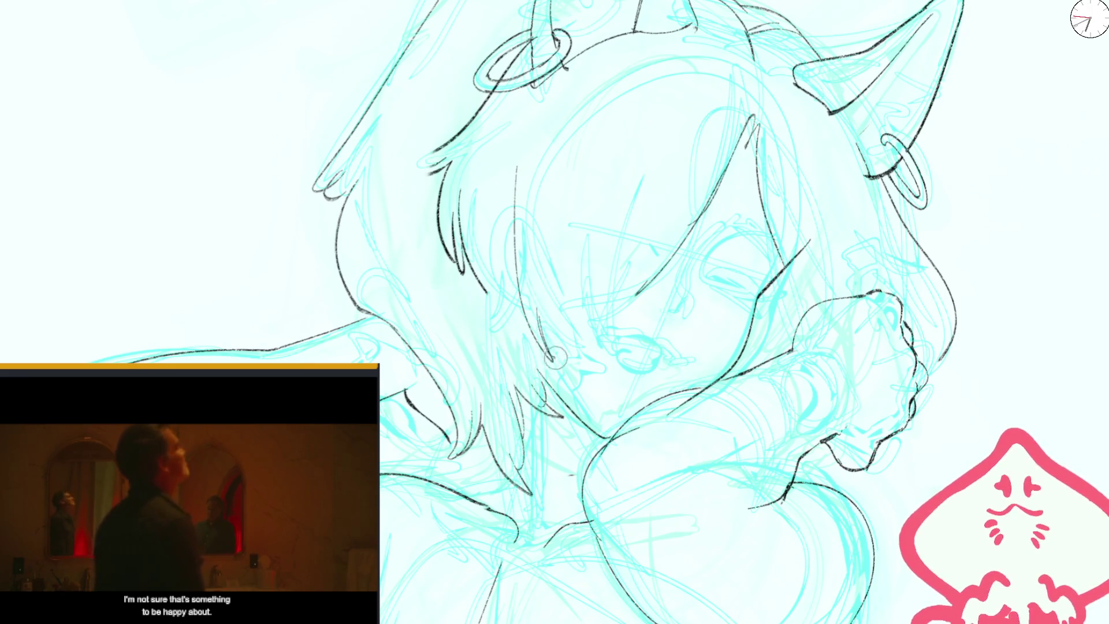
left_click_drag(730, 144, 691, 209)
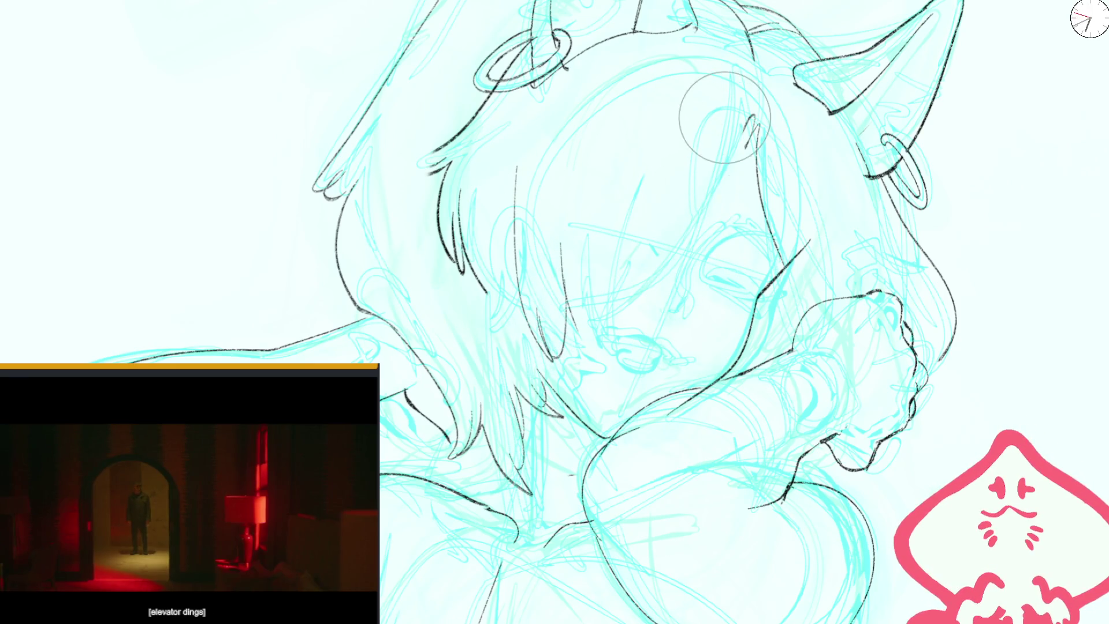
- Redraw the long diagonal bang line sweeping down across the face, plus a short tip stroke
key("b")
left_click_drag(753, 132, 585, 326)
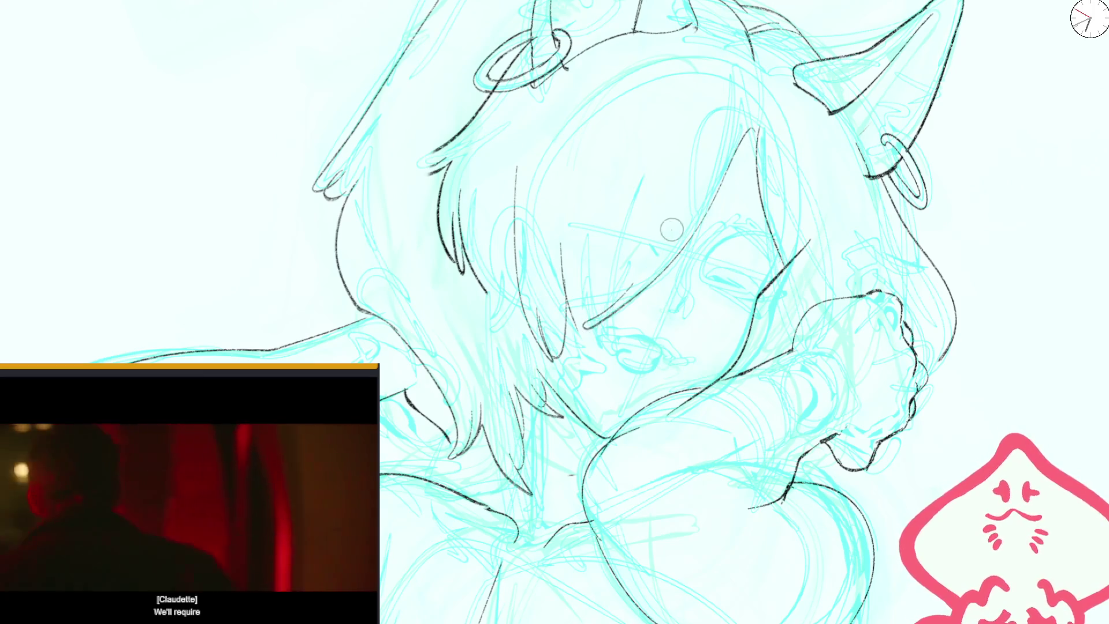
key("ctrl+z")
left_click_drag(617, 294, 569, 321)
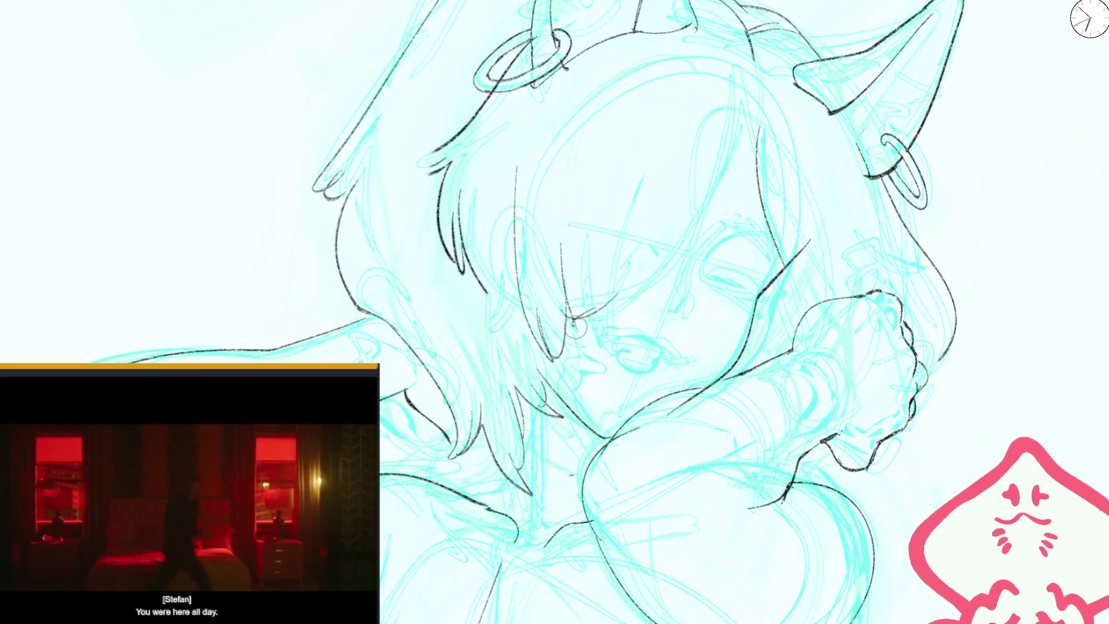
left_click_drag(642, 306, 734, 158)
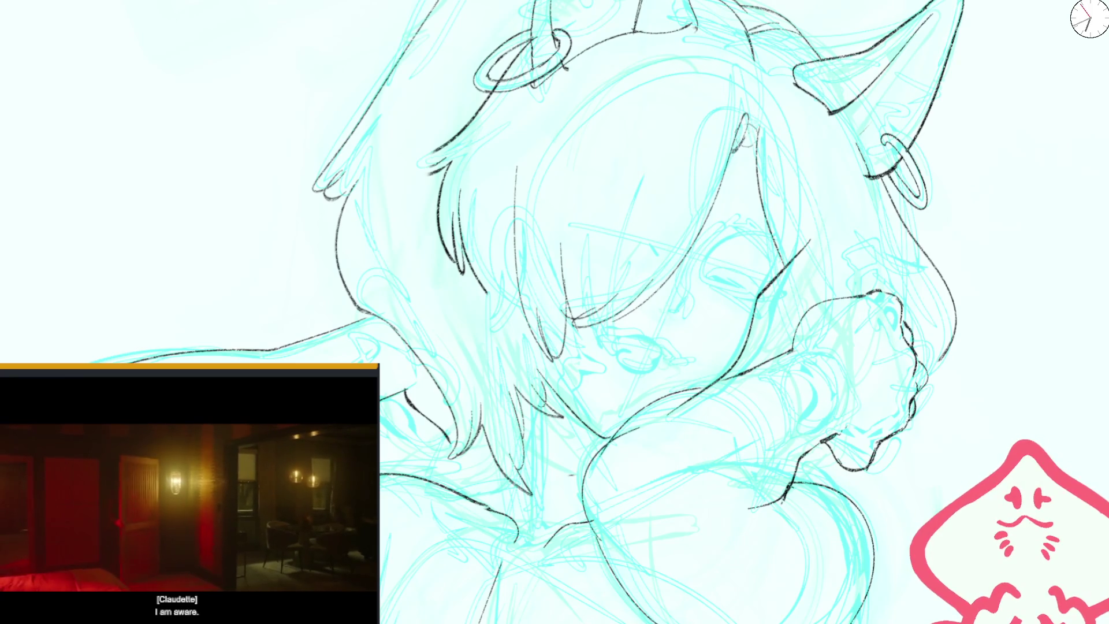
scroll(758, 220, "down", 5)
scroll(549, 380, "up", 5)
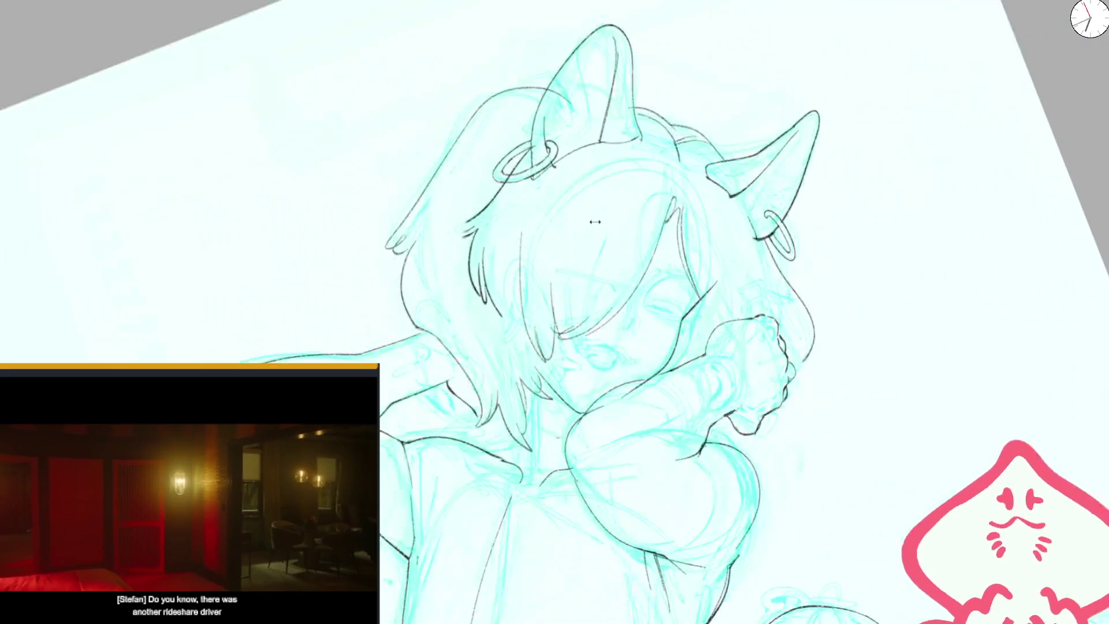
scroll(610, 157, "down", 5)
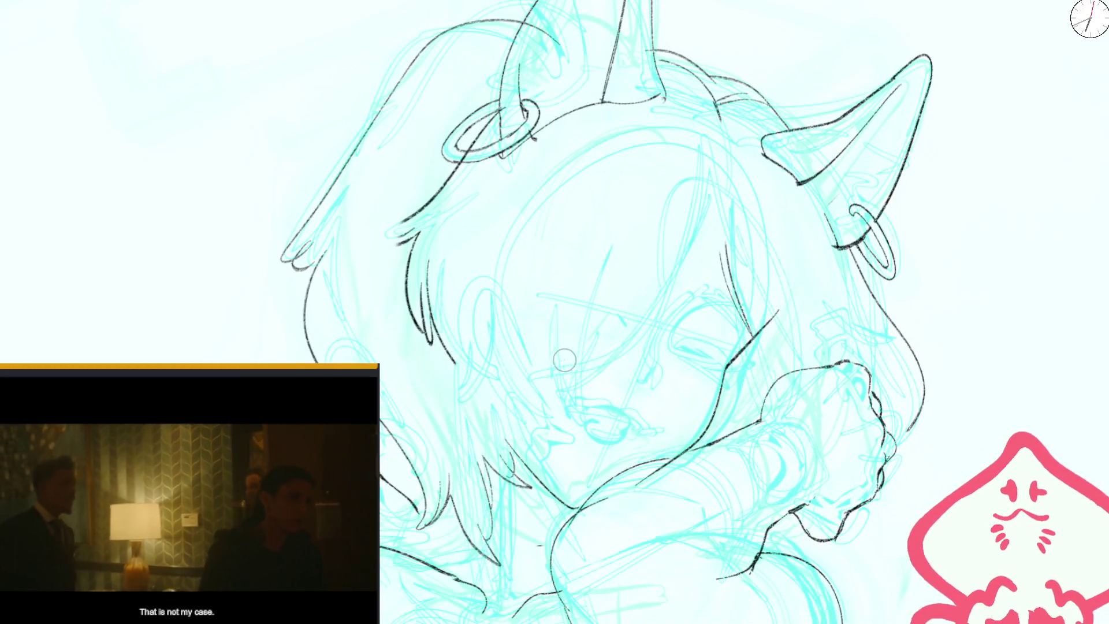
- Extend a bang line up toward the ear and reinforce the bang tips near the face
left_click_drag(679, 280, 725, 196)
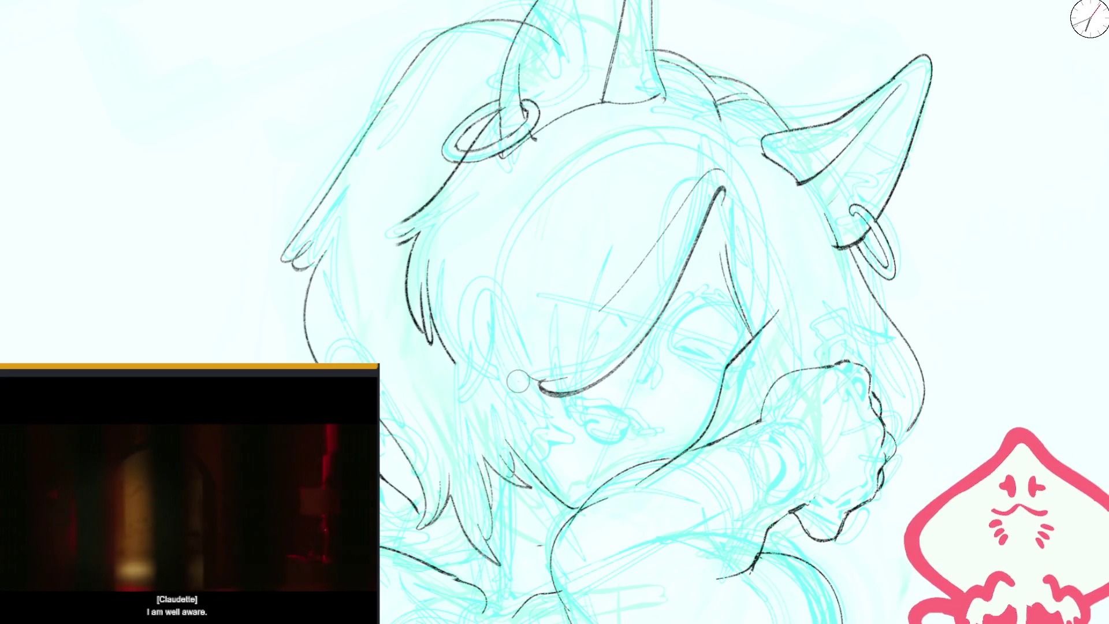
left_click_drag(444, 400, 450, 391)
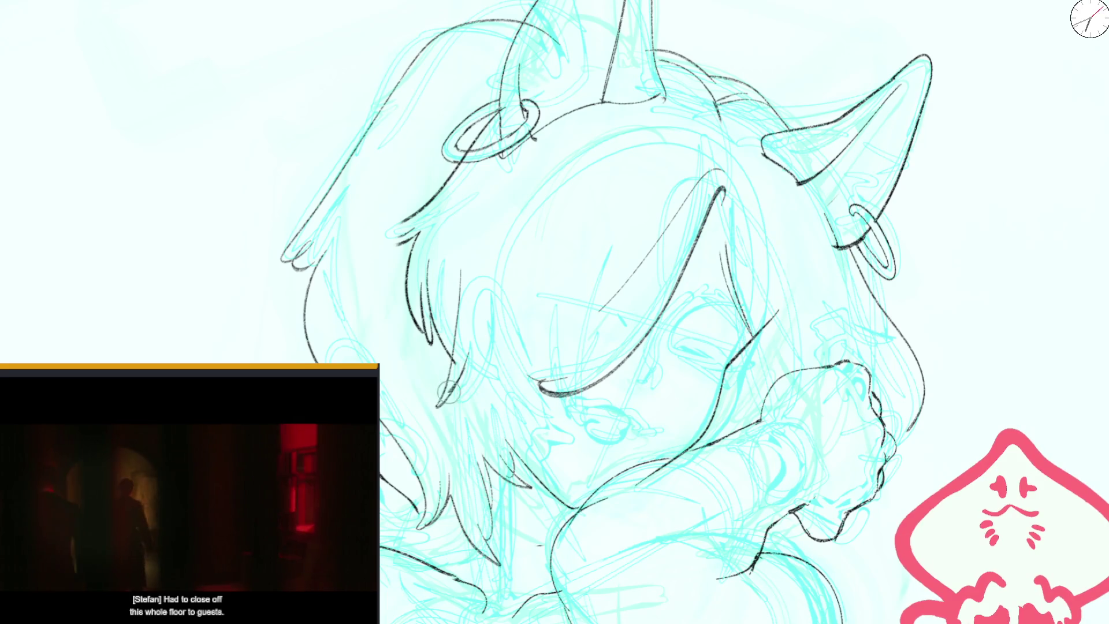
left_click_drag(490, 348, 522, 420)
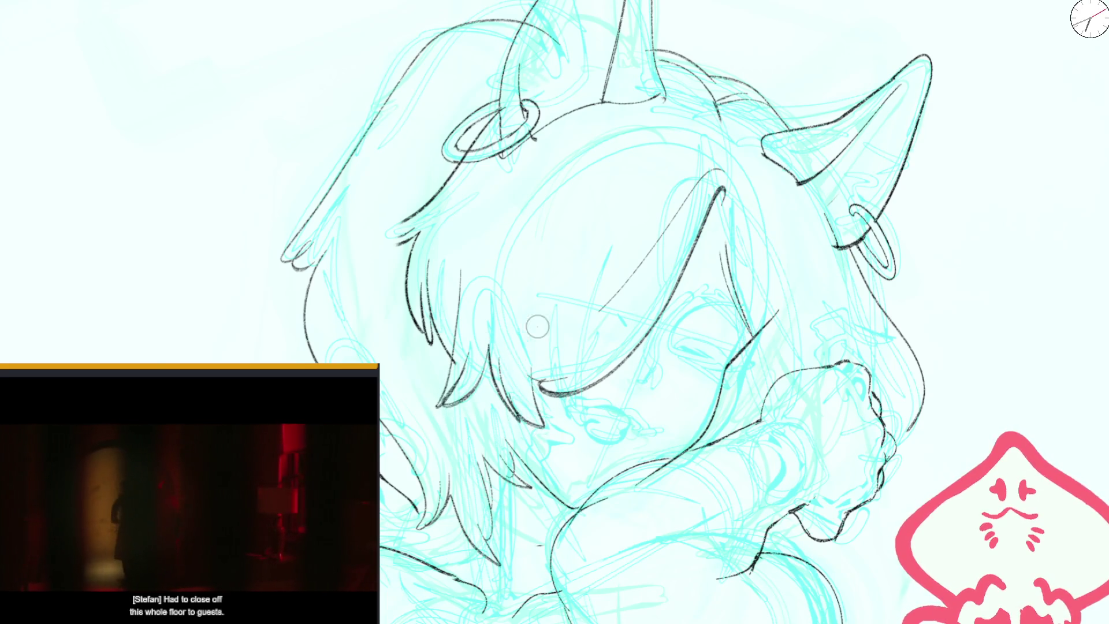
scroll(534, 329, "down", 5)
scroll(617, 248, "up", 5)
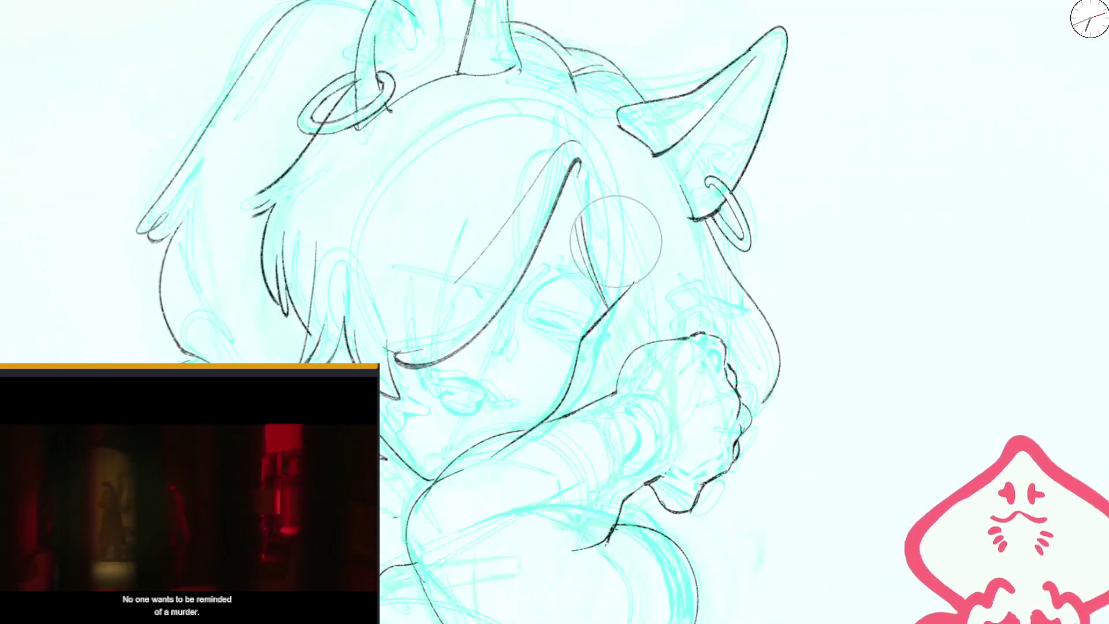
- Ink a black line along the side of the head, discarding a failed hair outline stroke
key("m")
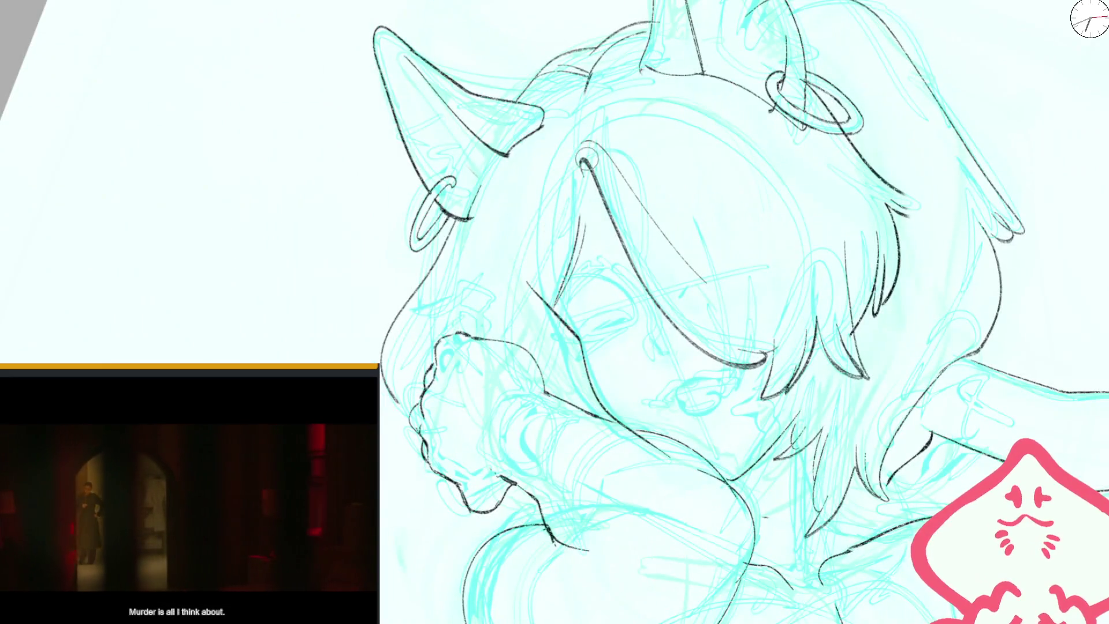
left_click_drag(578, 184, 566, 323)
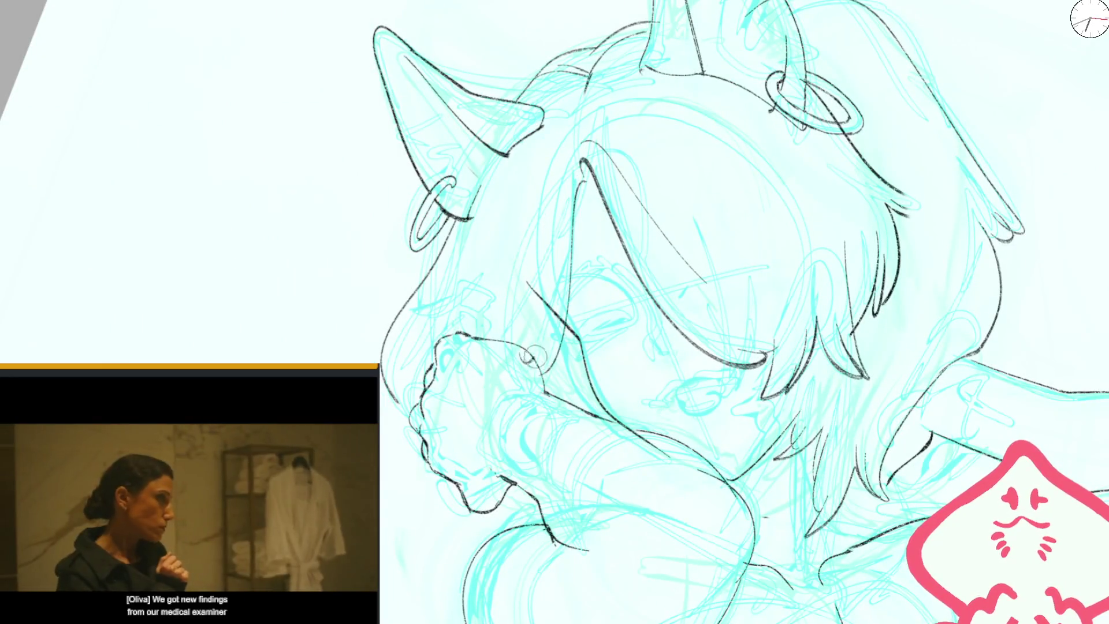
left_click_drag(540, 148, 449, 297)
key("ctrl+z")
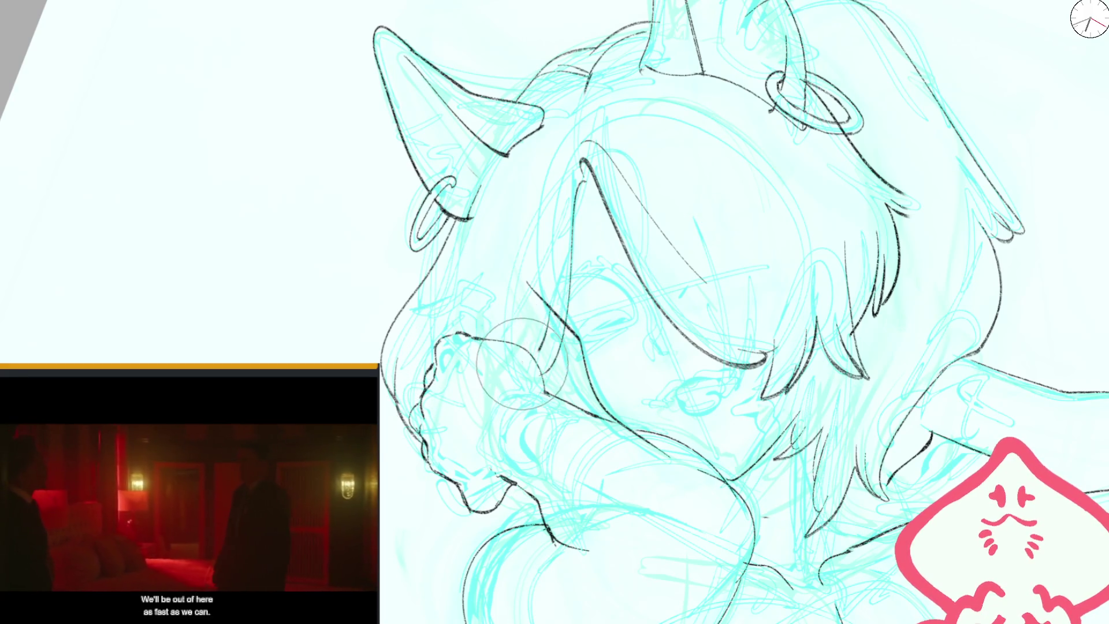
key("ctrl+minus")
key("ctrl+minus")
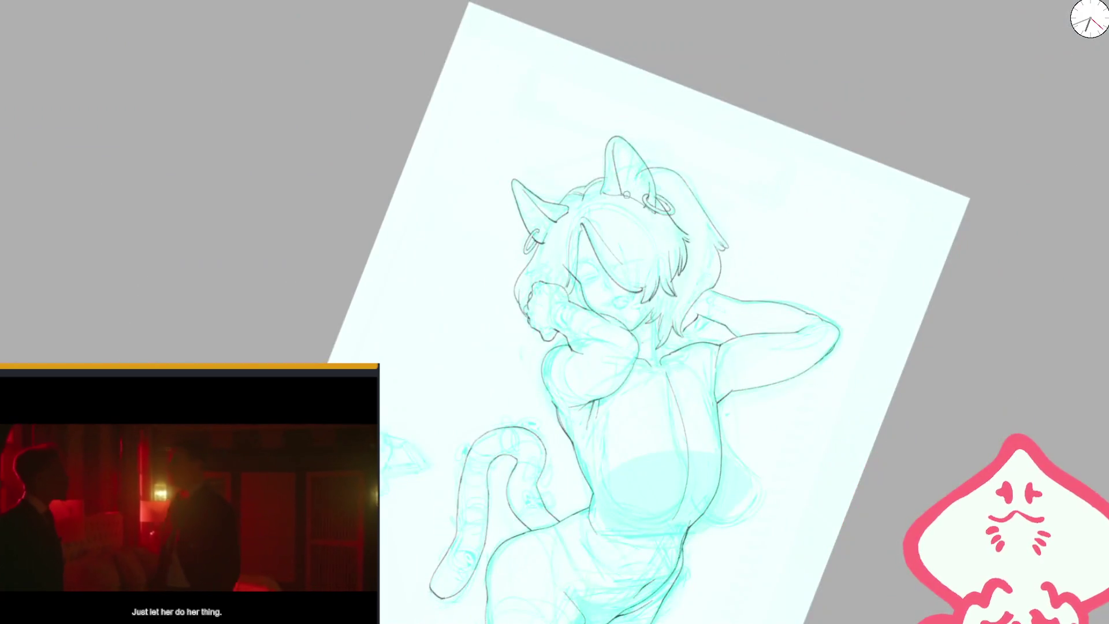
key("m")
key("ctrl+plus")
key("ctrl+plus")
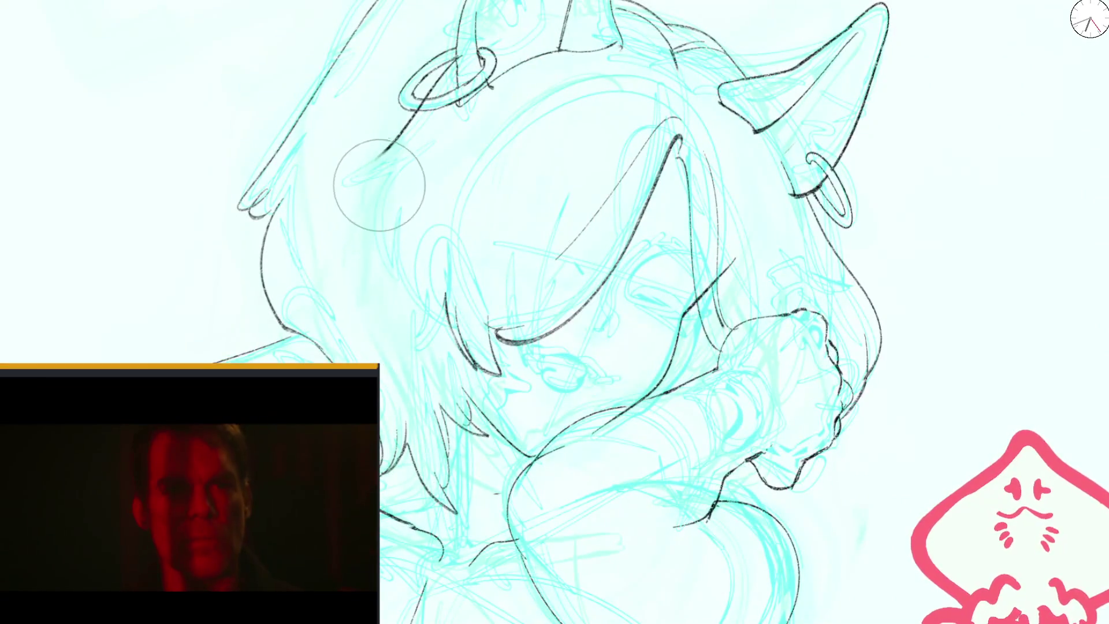
- Draw hair strands curving down below the bangs, redoing a bad stroke
left_click_drag(439, 128, 384, 191)
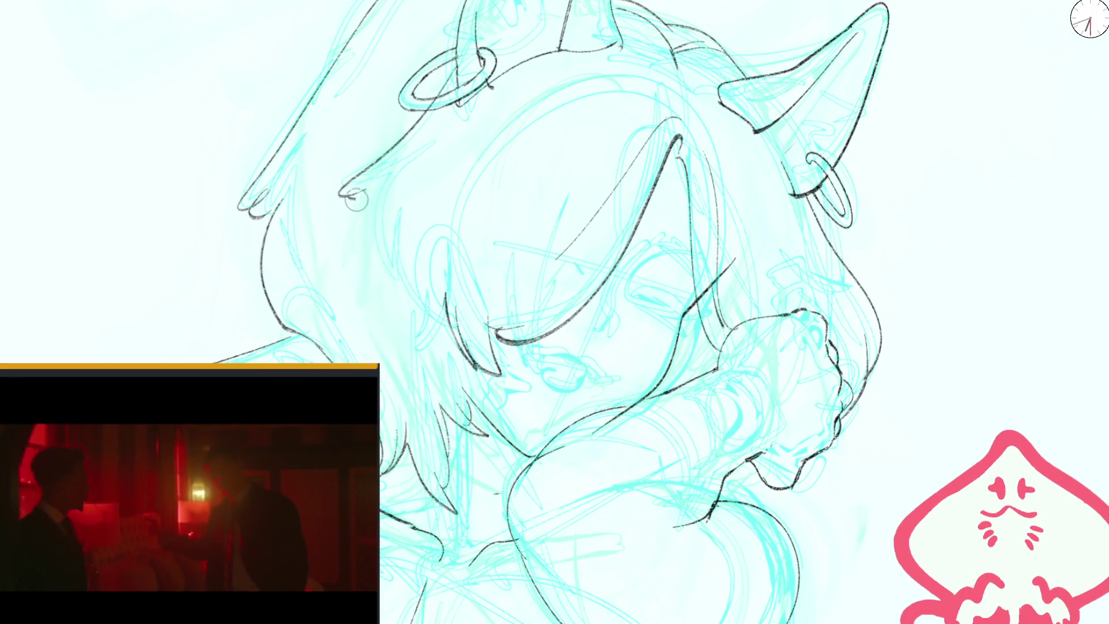
key("ctrl+z")
key("ctrl+z")
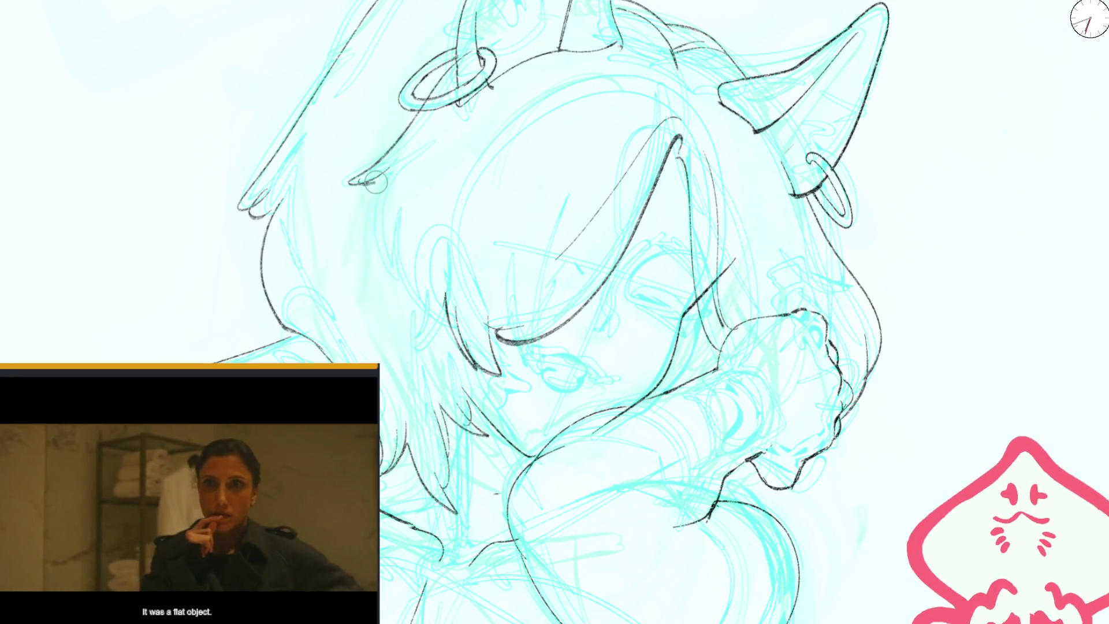
left_click_drag(384, 173, 378, 250)
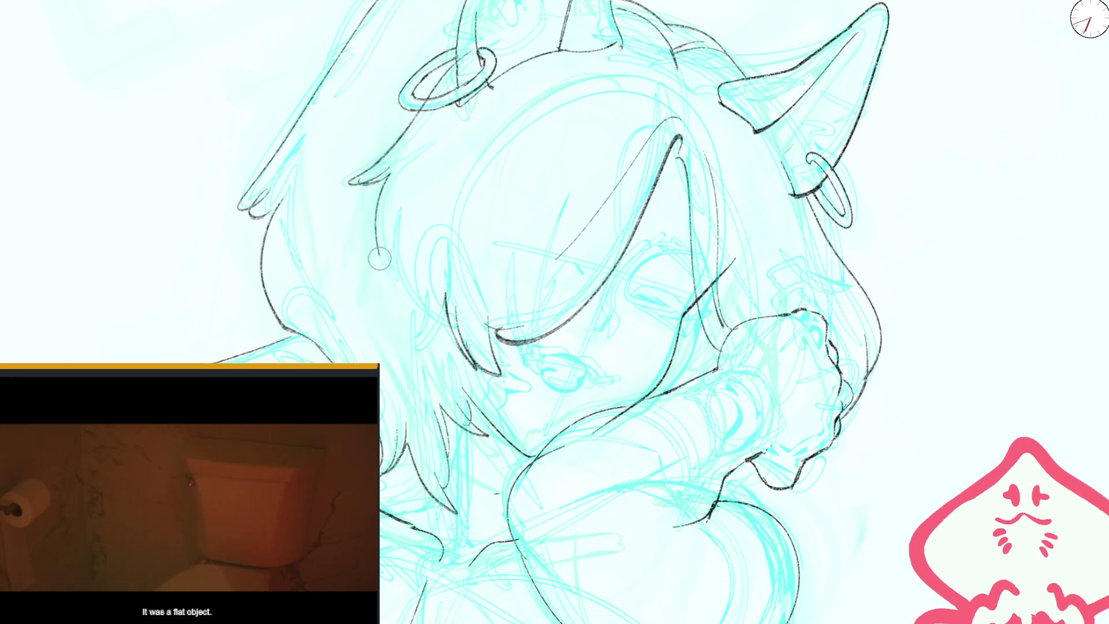
left_click_drag(379, 191, 382, 280)
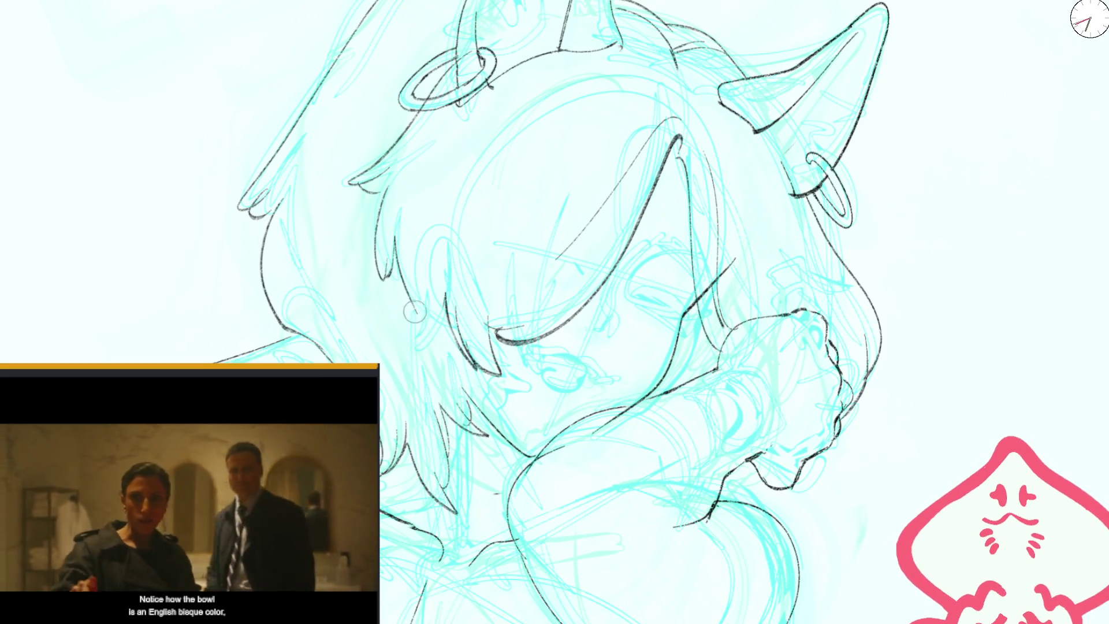
left_click_drag(416, 275, 415, 321)
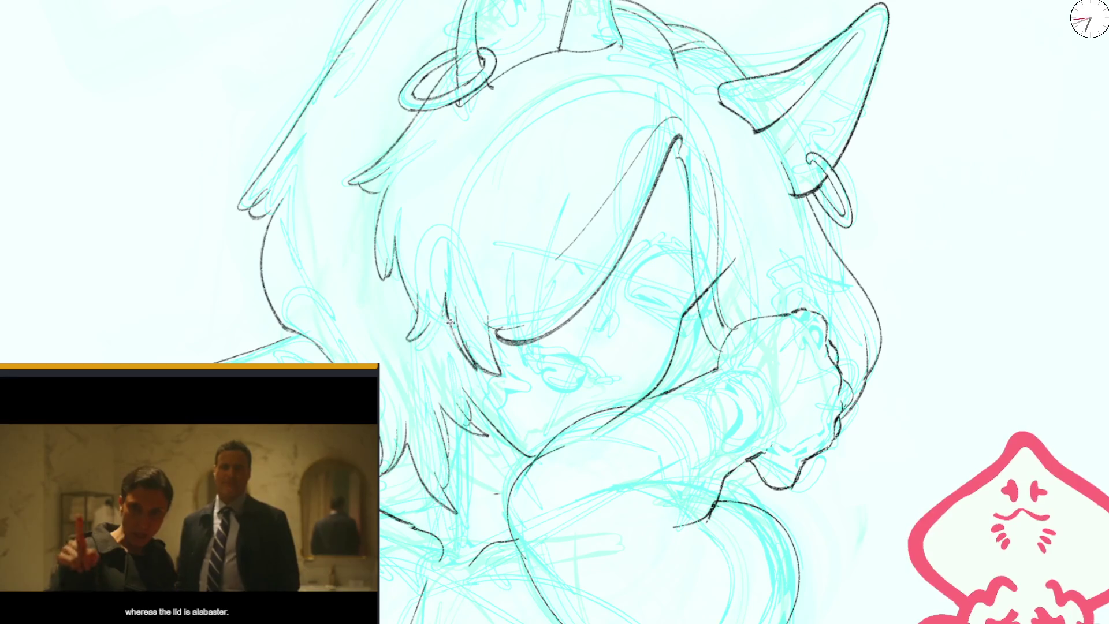
- Erase stray ink near the face and add a thin hair strand down the bangs
scroll(415, 341, "down", 3)
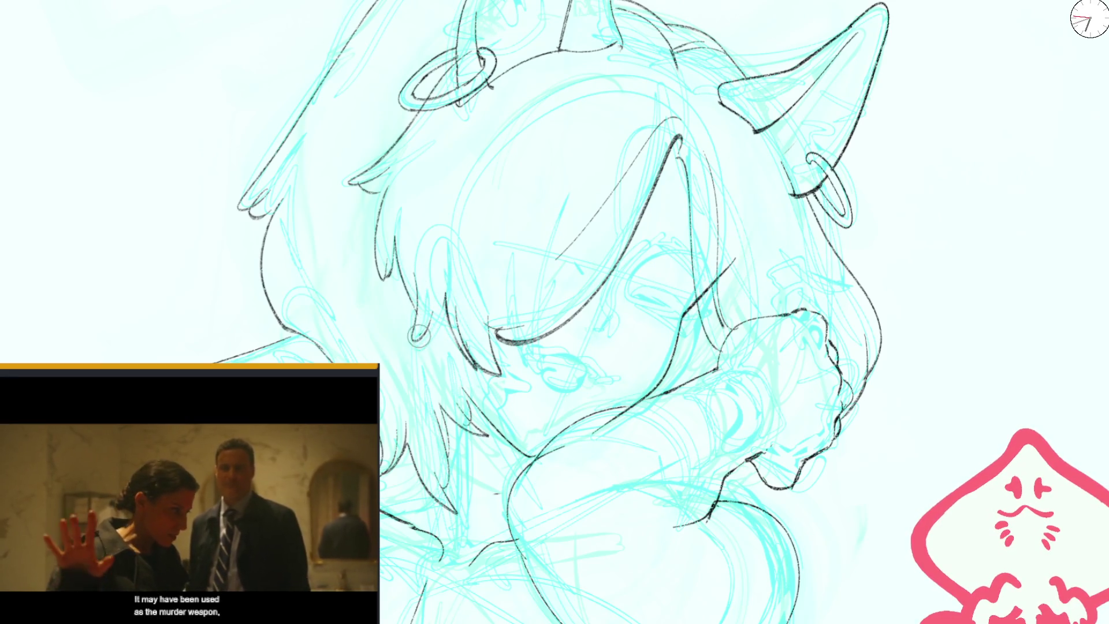
left_click_drag(415, 340, 512, 251)
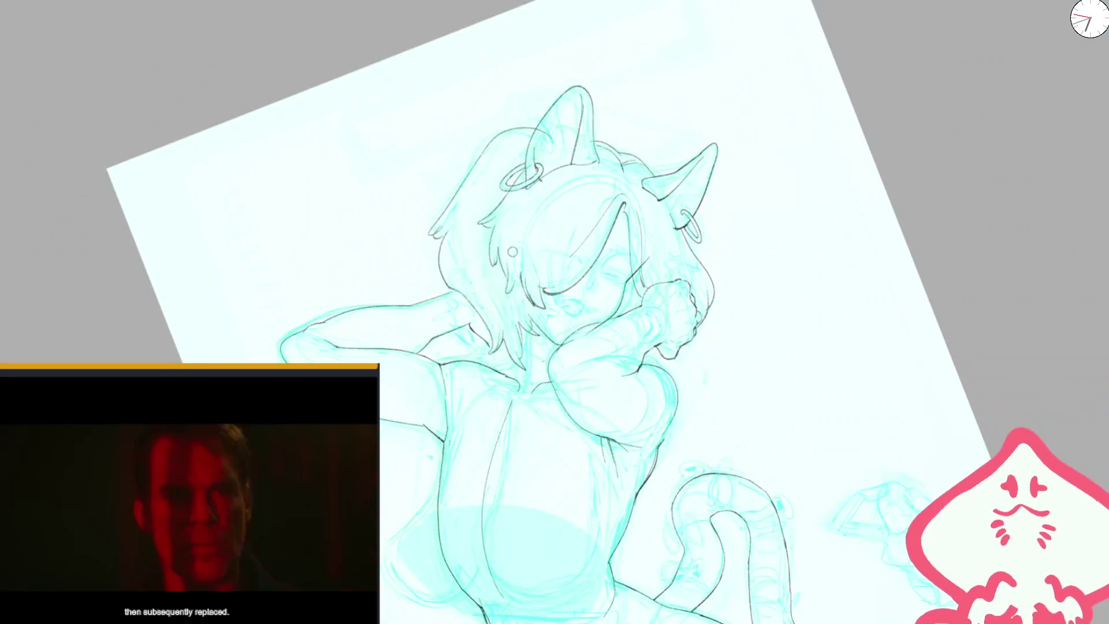
key("1")
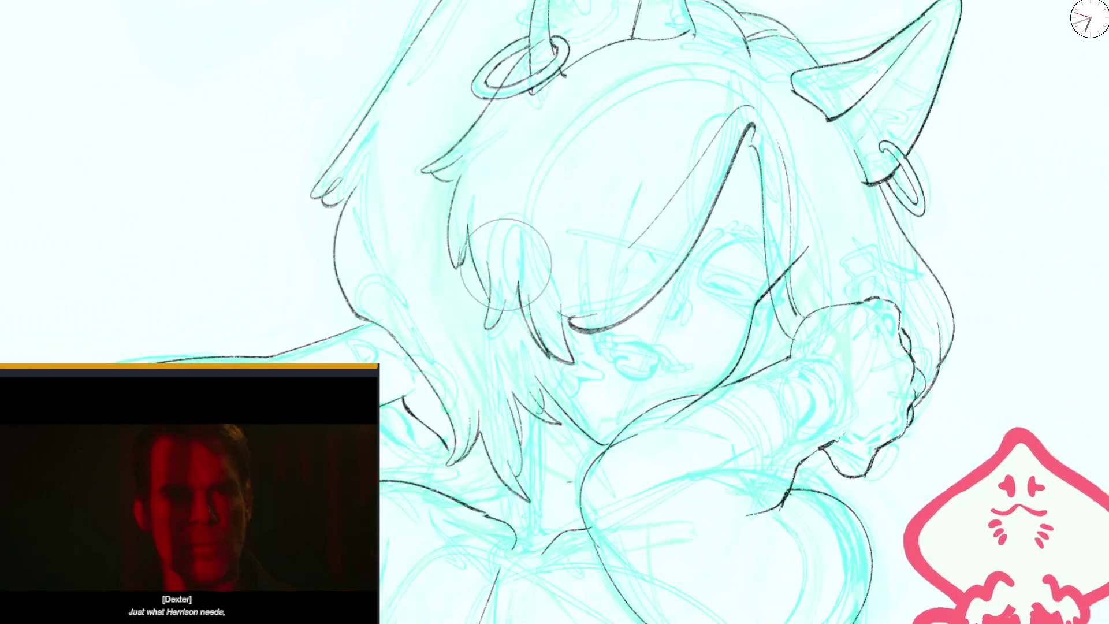
left_click_drag(501, 327, 544, 319)
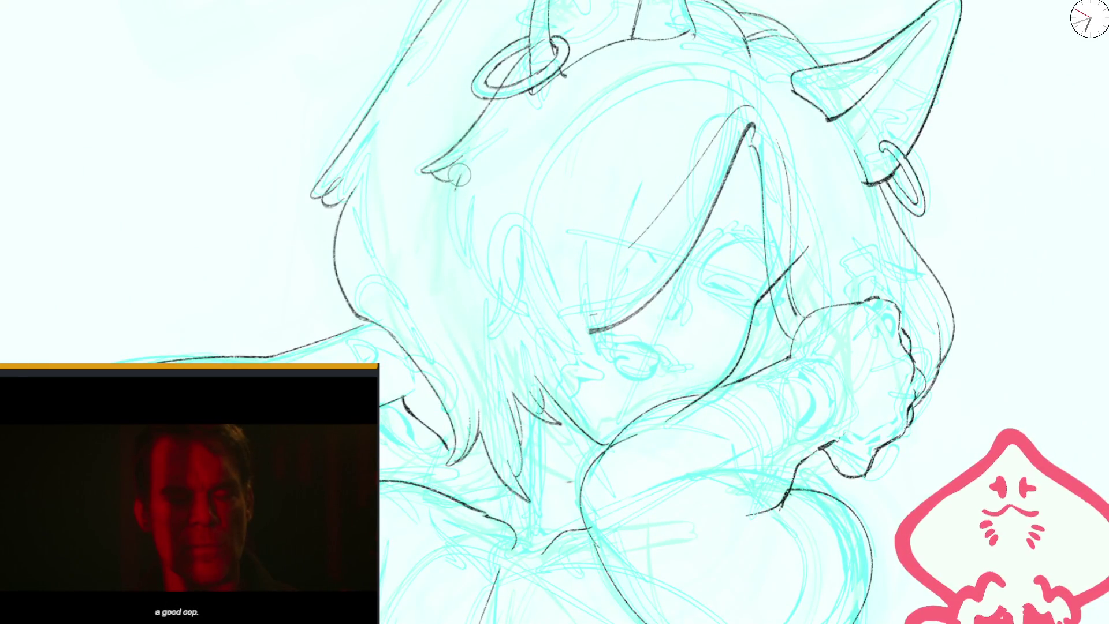
left_click_drag(450, 178, 443, 241)
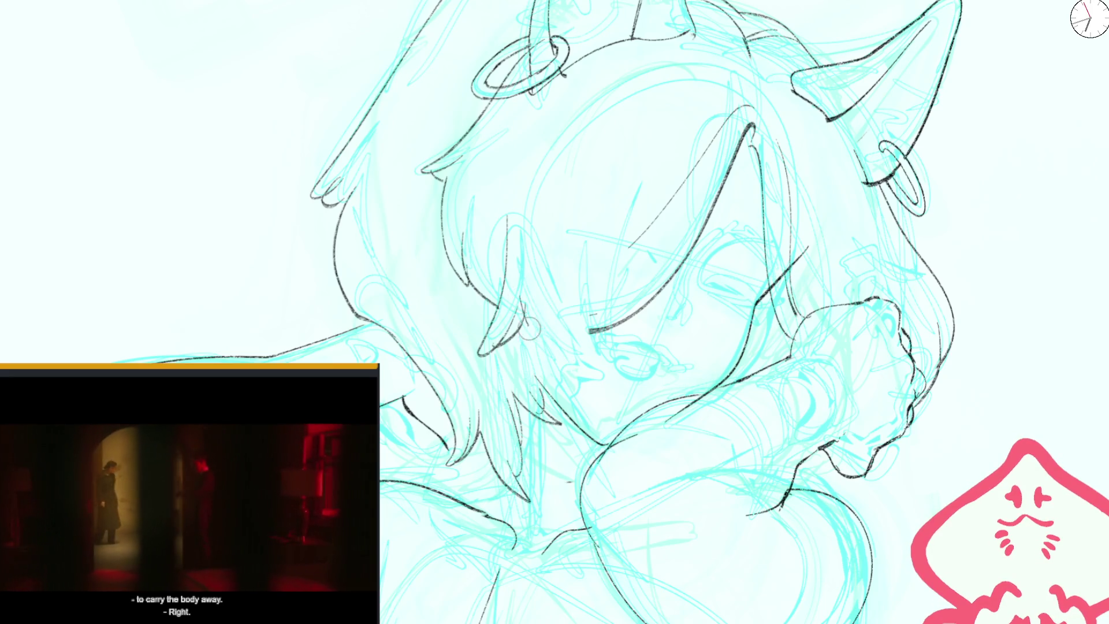
scroll(536, 306, "down", 5)
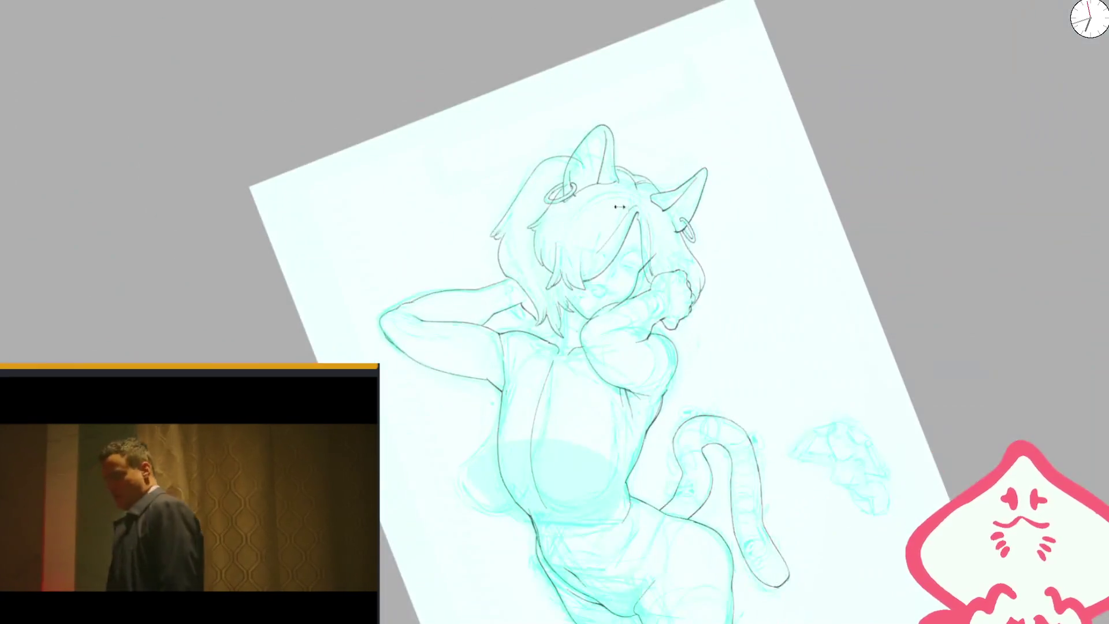
scroll(601, 252, "up", 5)
scroll(601, 252, "up", 2)
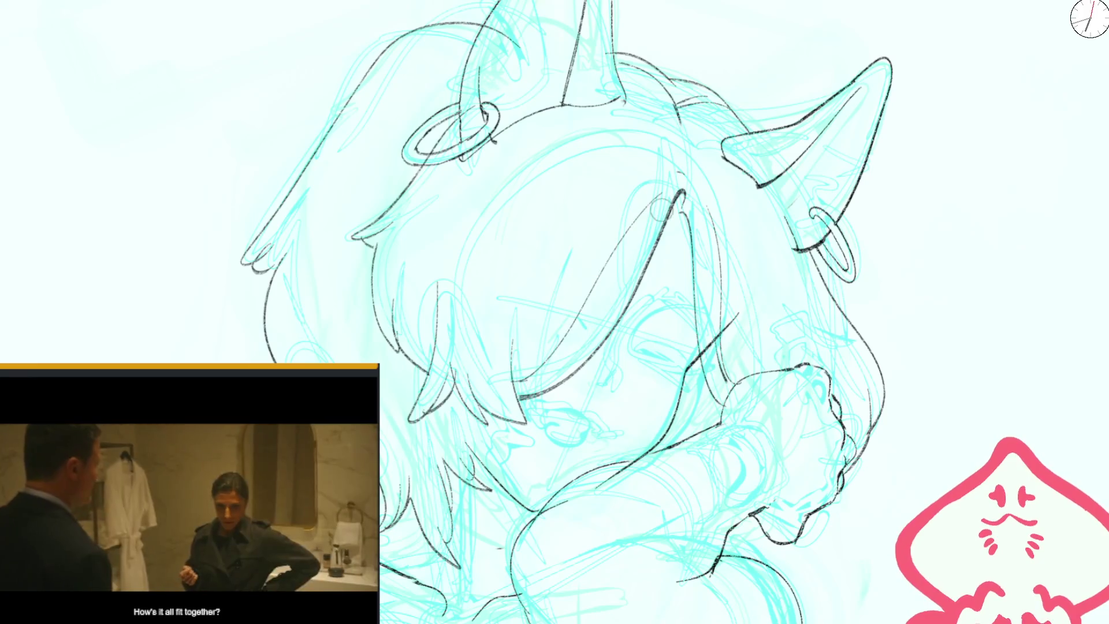
- Trace a long thin line beside the thick hair line
left_click_drag(513, 380, 681, 189)
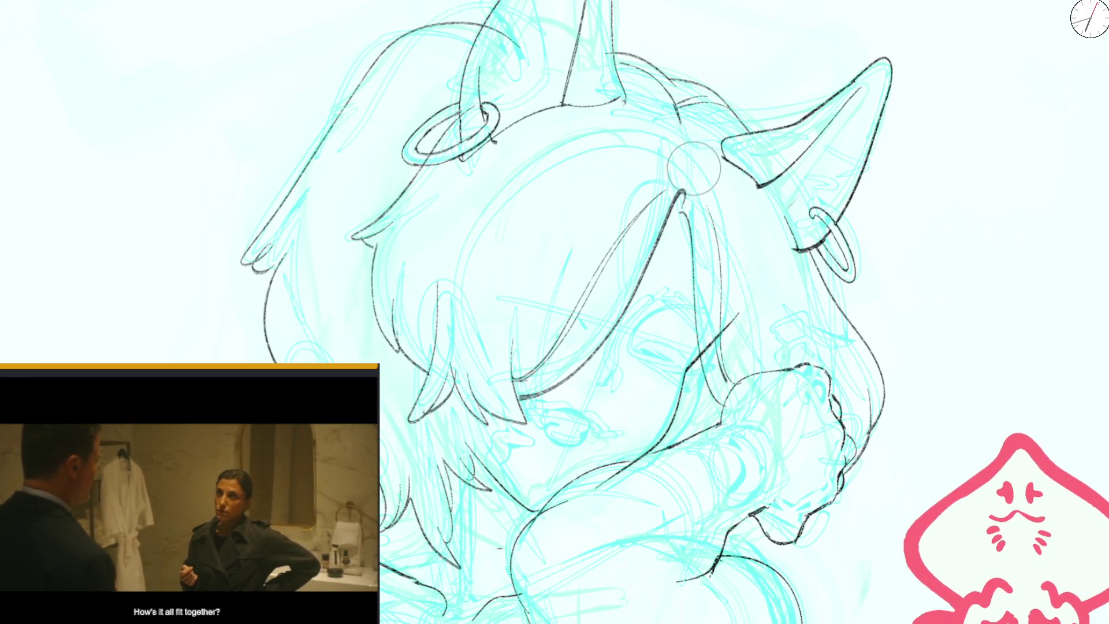
scroll(456, 217, "down", 3)
left_click_drag(681, 161, 572, 190)
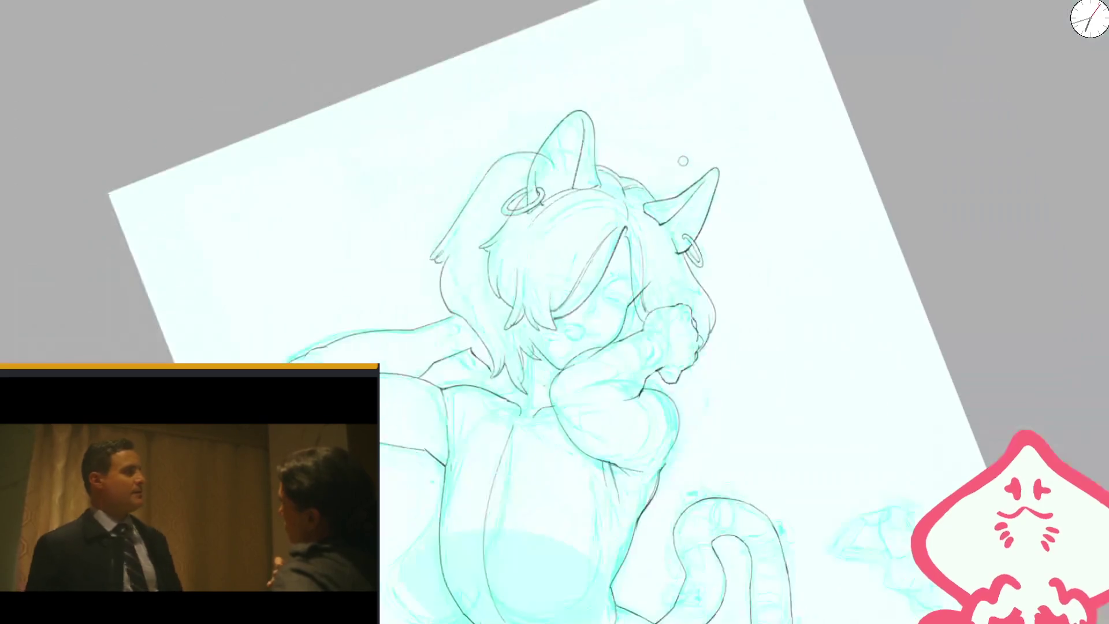
scroll(572, 190, "up", 5)
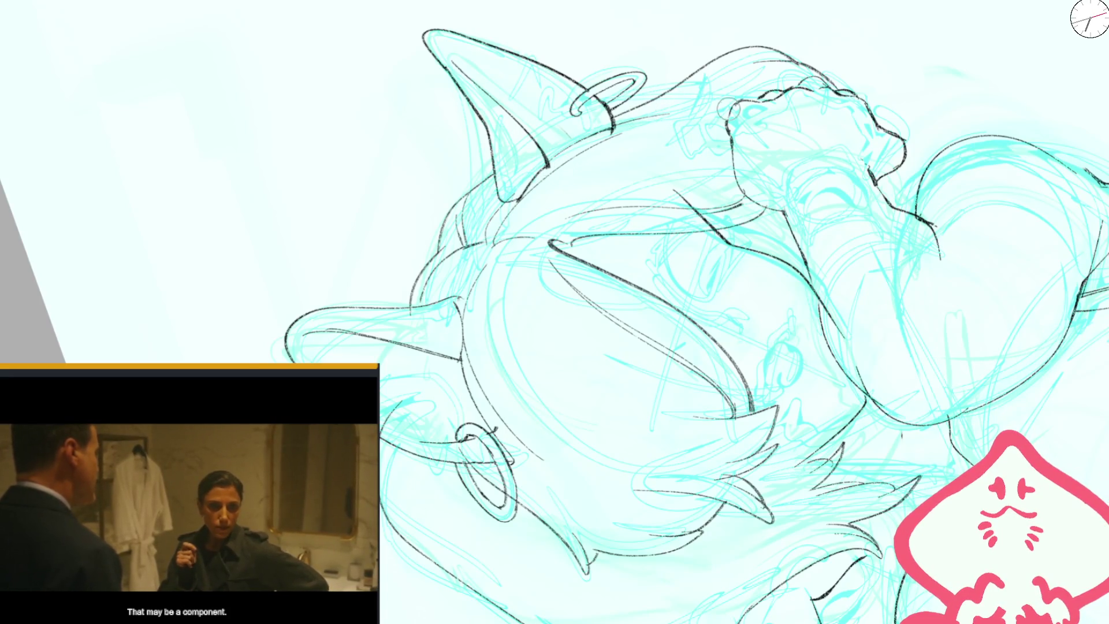
key("ctrl+0")
- Rotate, mirror and zoom out the canvas to review the hair lineart
scroll(442, 223, "up", 5)
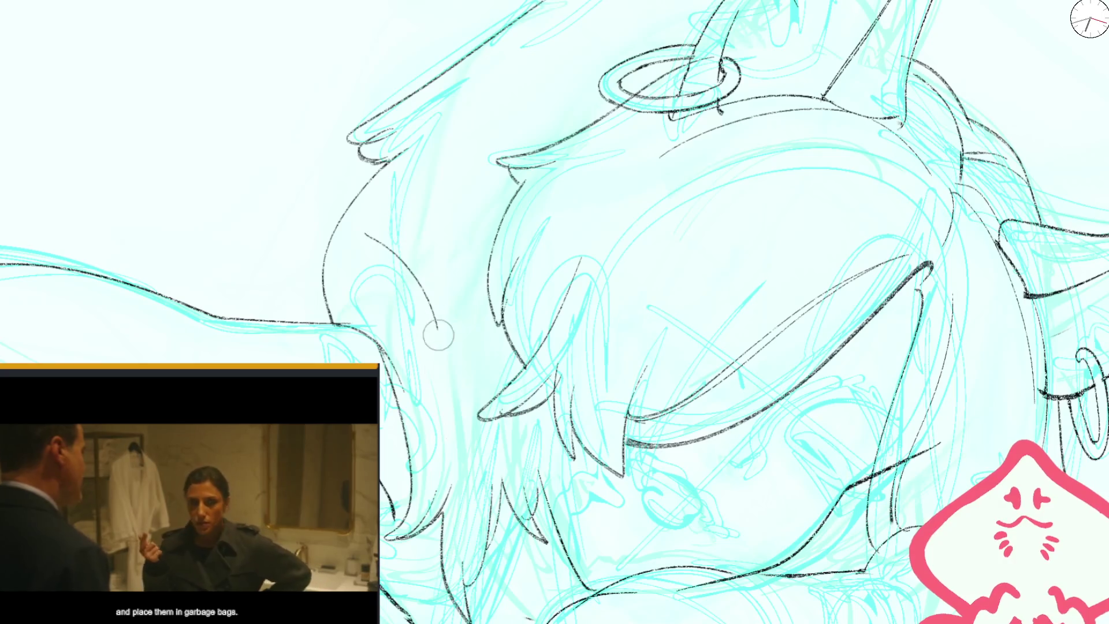
left_click_drag(372, 240, 576, 111)
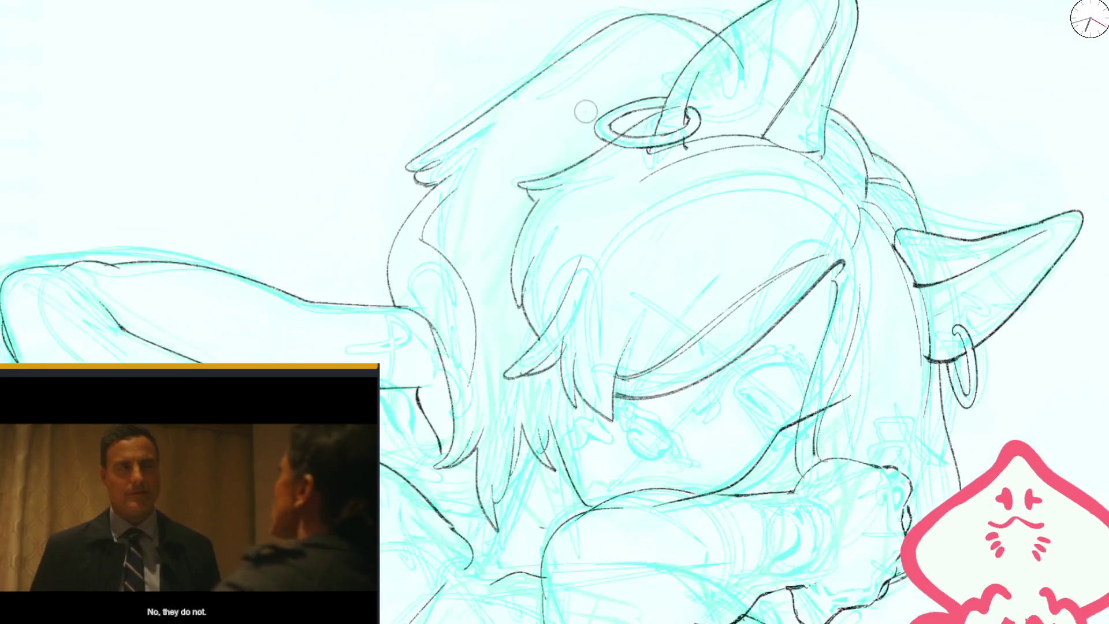
key("ctrl+0")
scroll(407, 217, "up", 5)
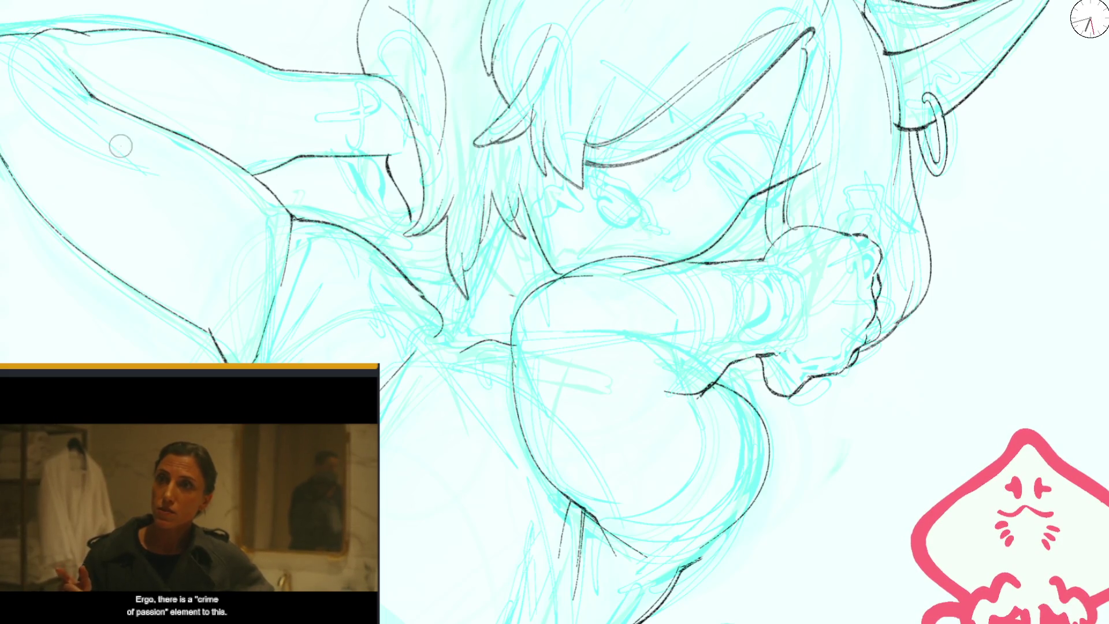
key("m")
key("ctrl+0")
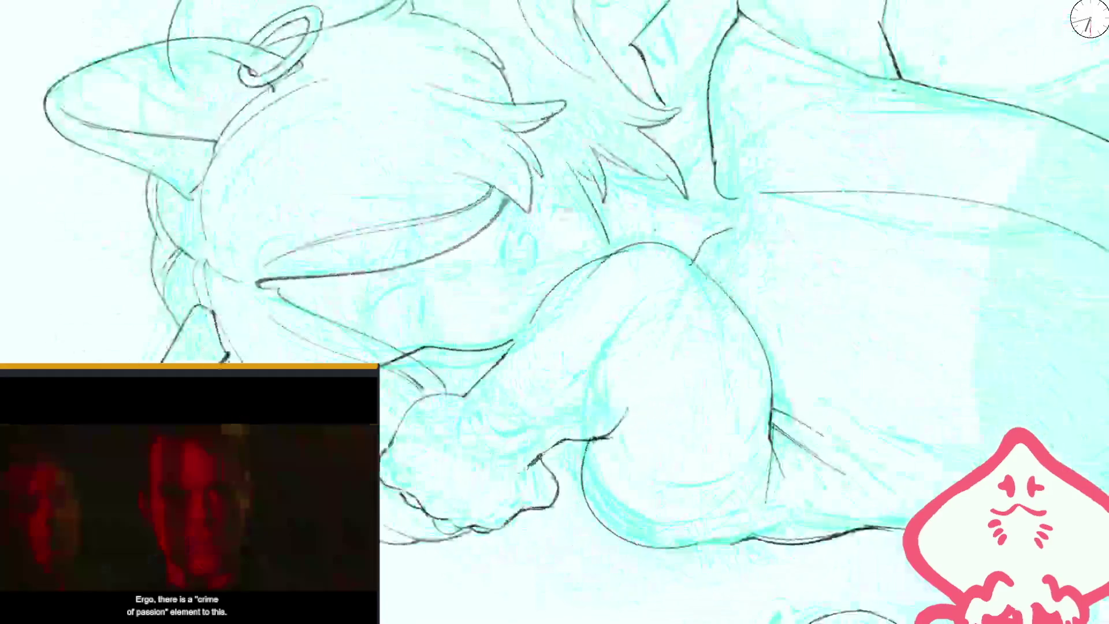
scroll(495, 356, "up", 5)
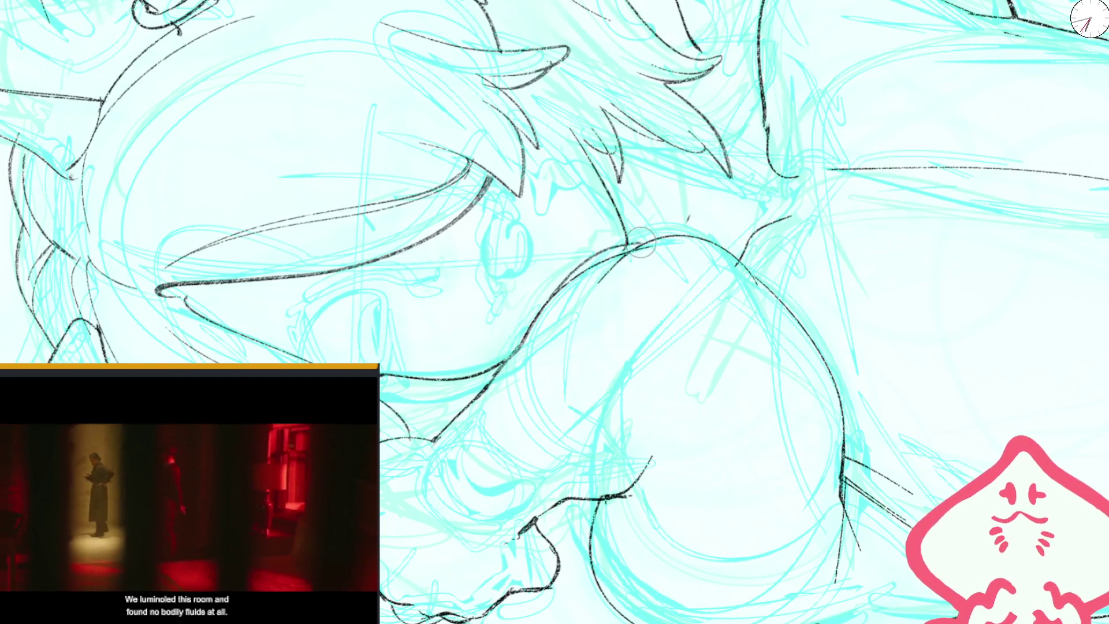
scroll(638, 231, "down", 3)
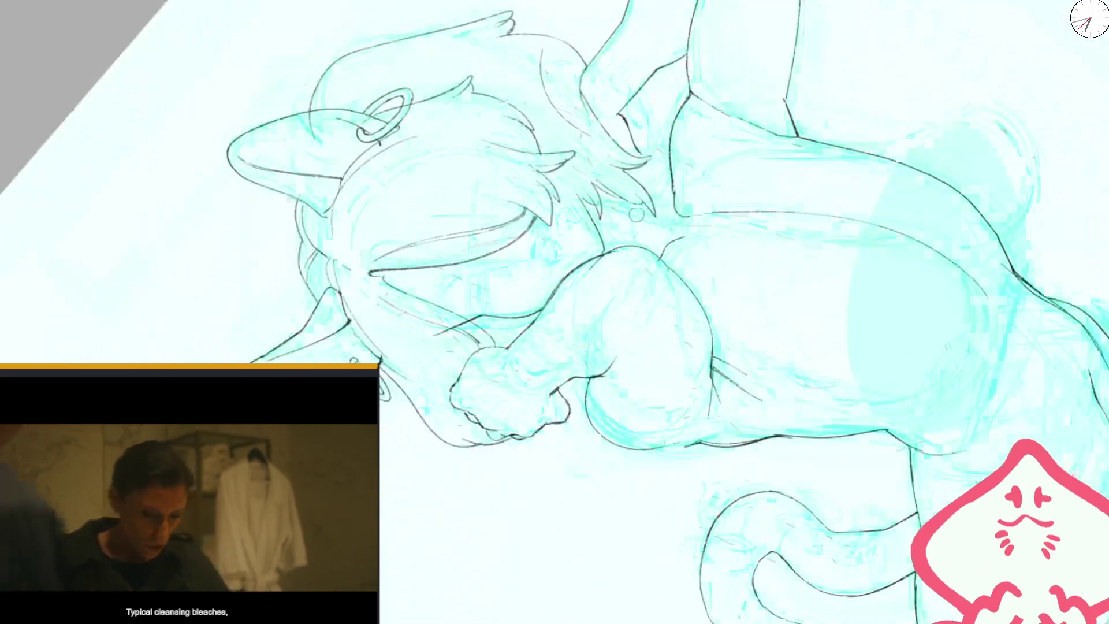
scroll(636, 215, "down", 5)
scroll(584, 115, "up", 5)
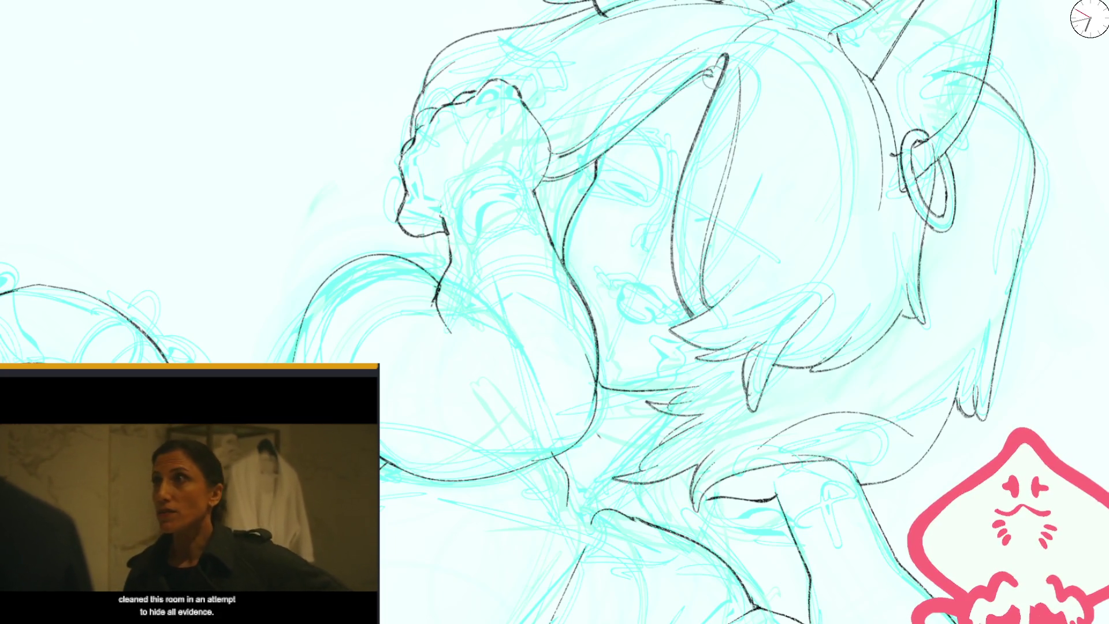
key("m")
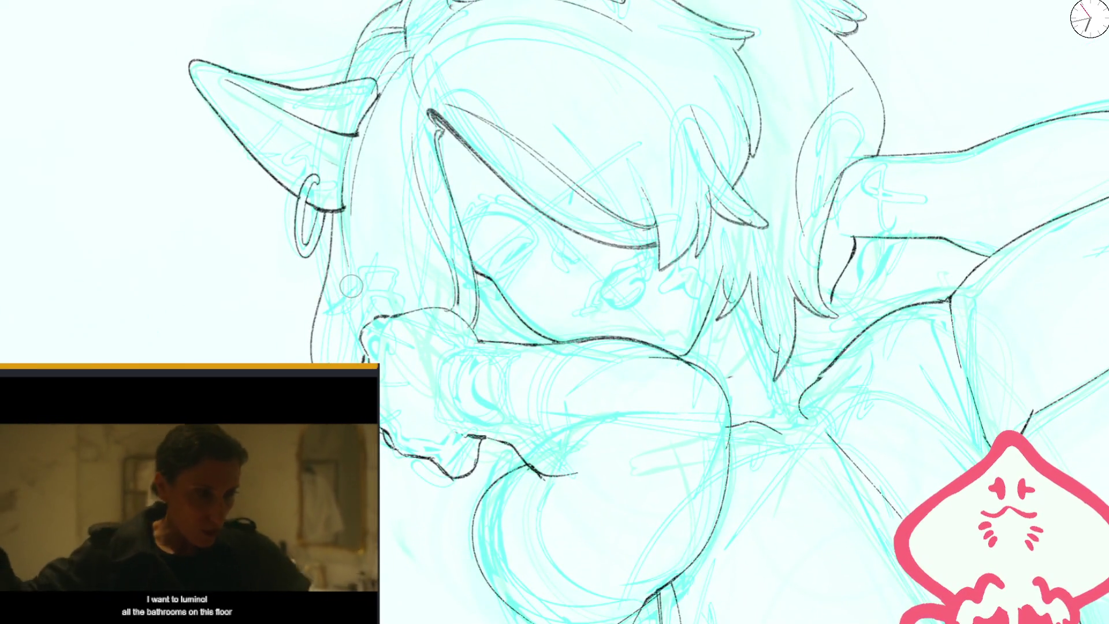
left_click_drag(344, 283, 335, 351)
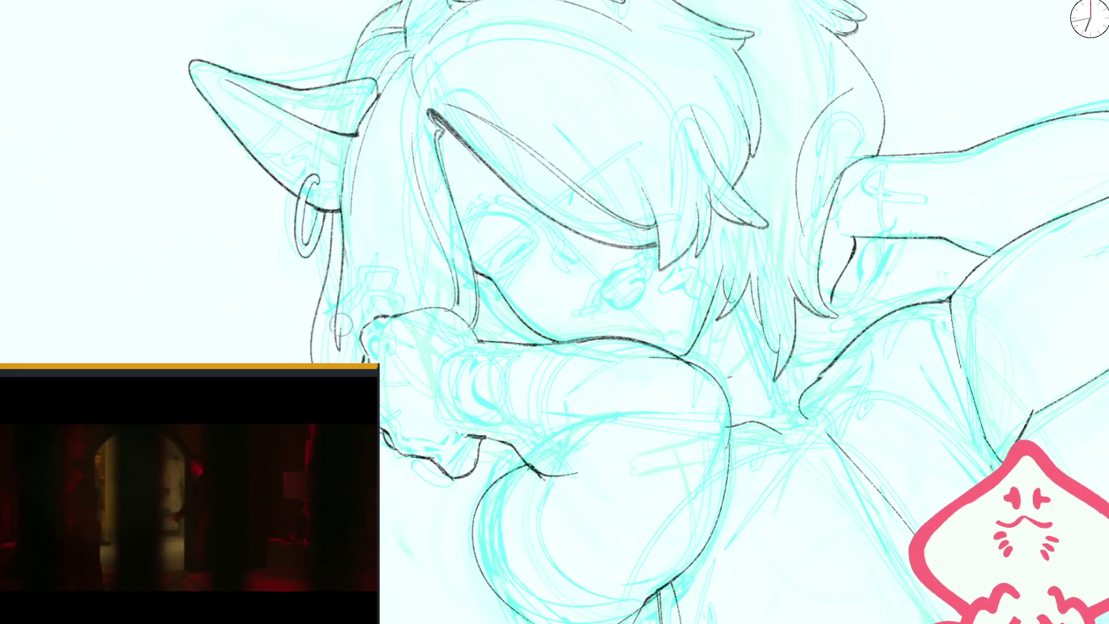
scroll(559, 254, "down", 5)
scroll(719, 205, "up", 5)
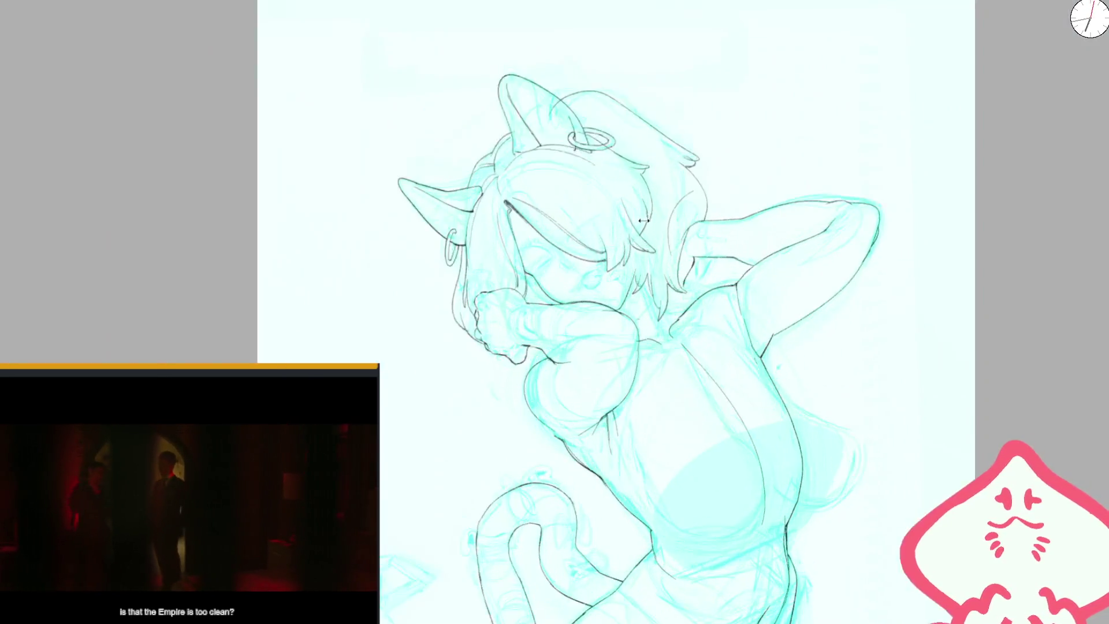
mouse_move(694, 265)
left_mouse_down()
mouse_move(676, 375)
mouse_move(704, 192)
left_mouse_up()
key("ctrl+z")
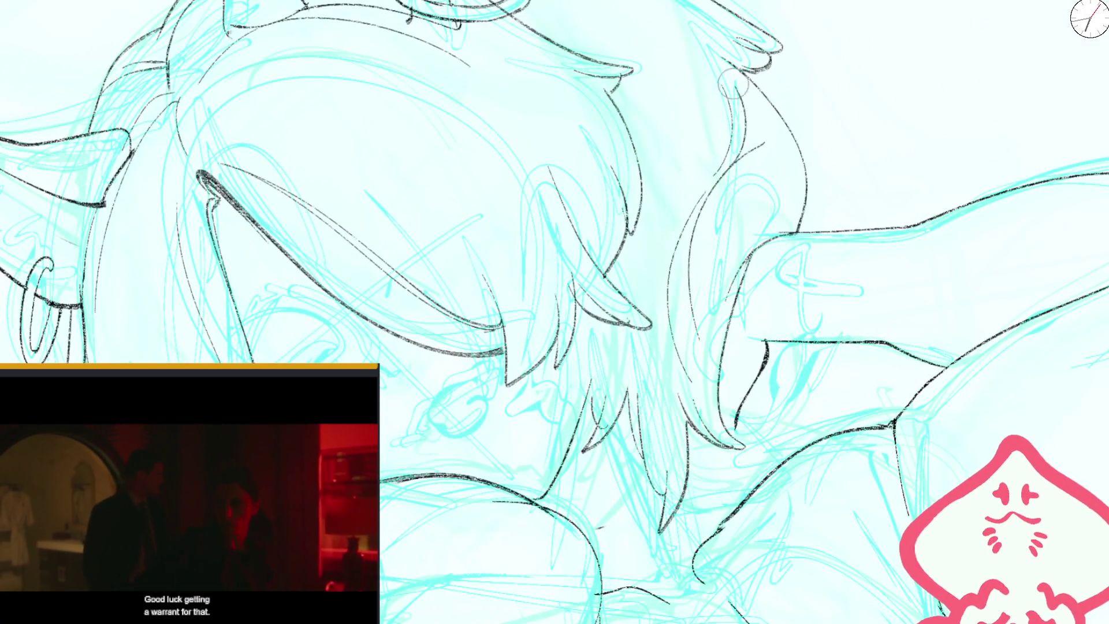
scroll(716, 67, "down", 5)
key("m")
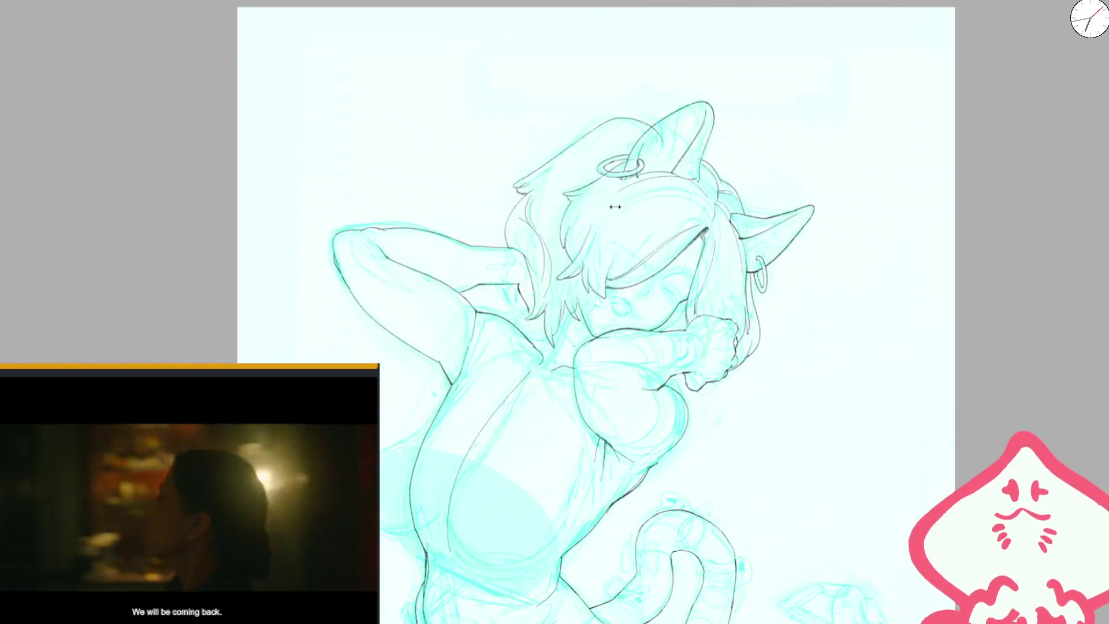
scroll(609, 231, "up", 5)
scroll(610, 231, "down", 5)
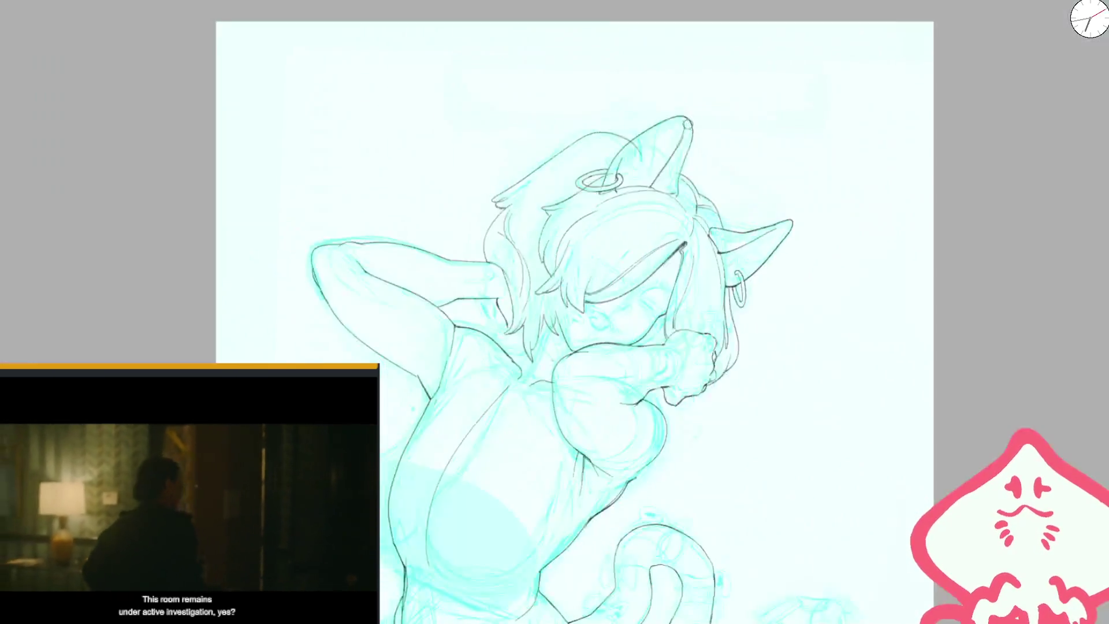
scroll(576, 249, "up", 3)
scroll(576, 248, "up", 2)
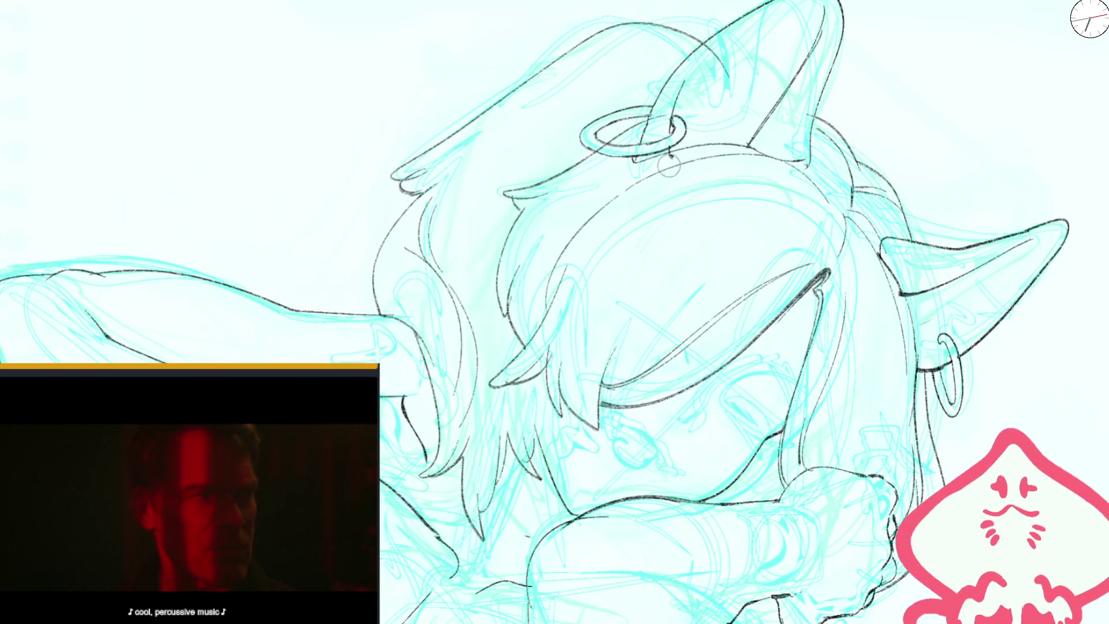
scroll(669, 166, "down", 1)
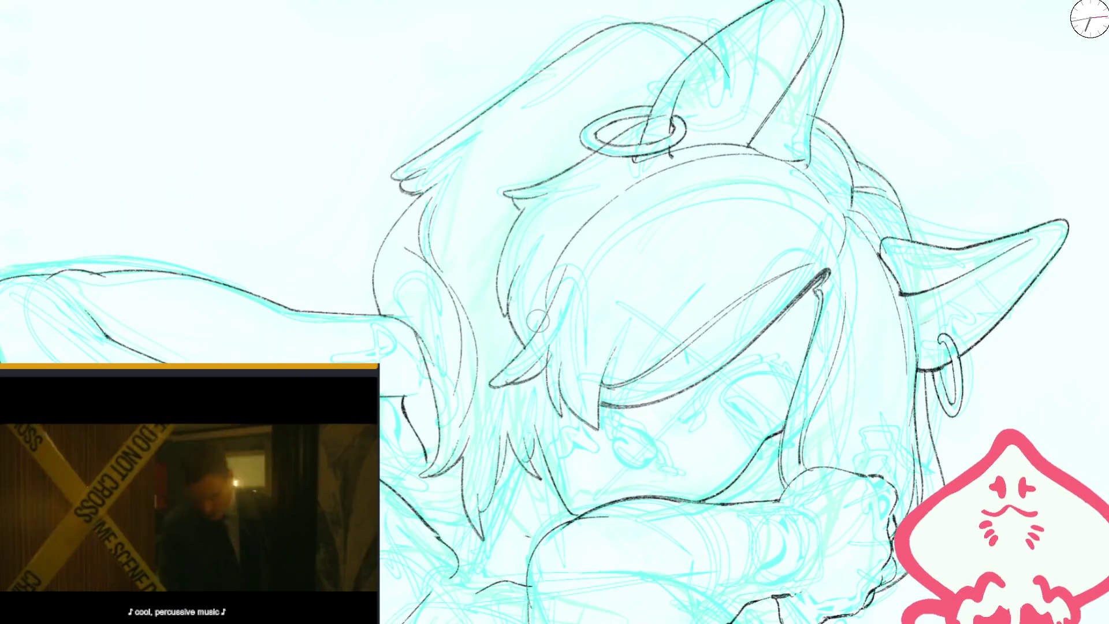
scroll(578, 231, "down", 2)
scroll(573, 234, "down", 2)
scroll(574, 234, "up", 2)
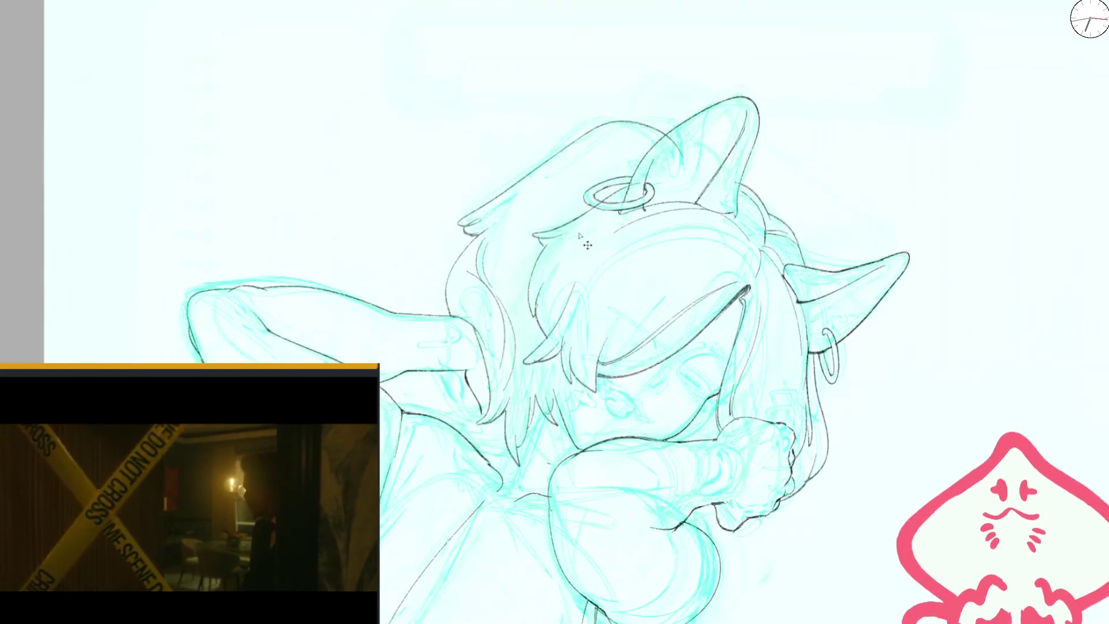
scroll(579, 283, "up", 1)
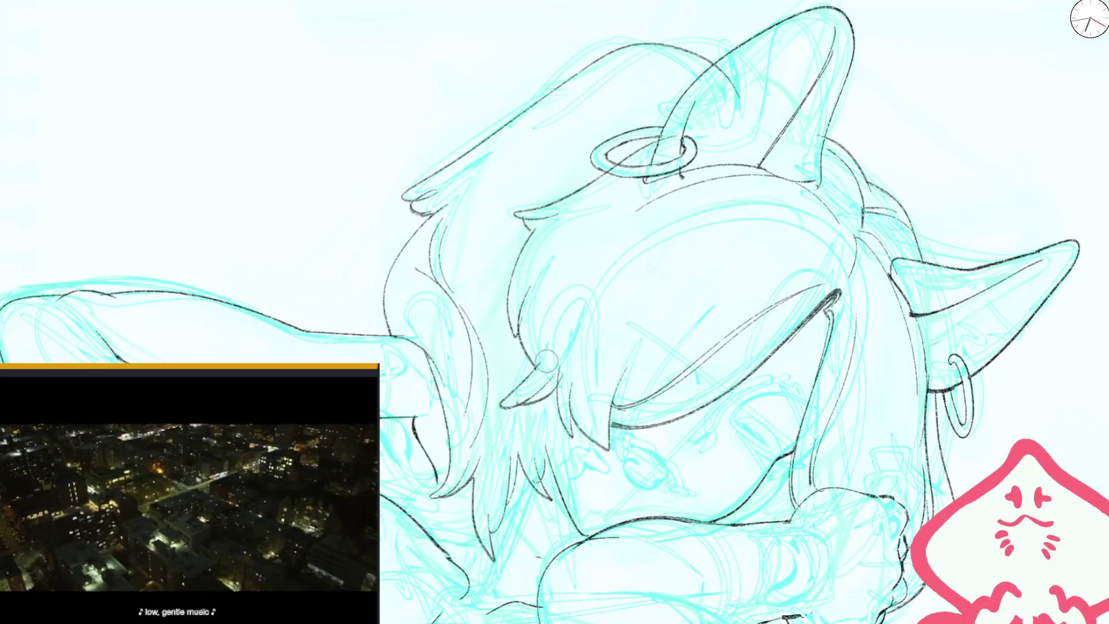
scroll(639, 280, "down", 3)
scroll(639, 281, "up", 1)
scroll(630, 202, "up", 2)
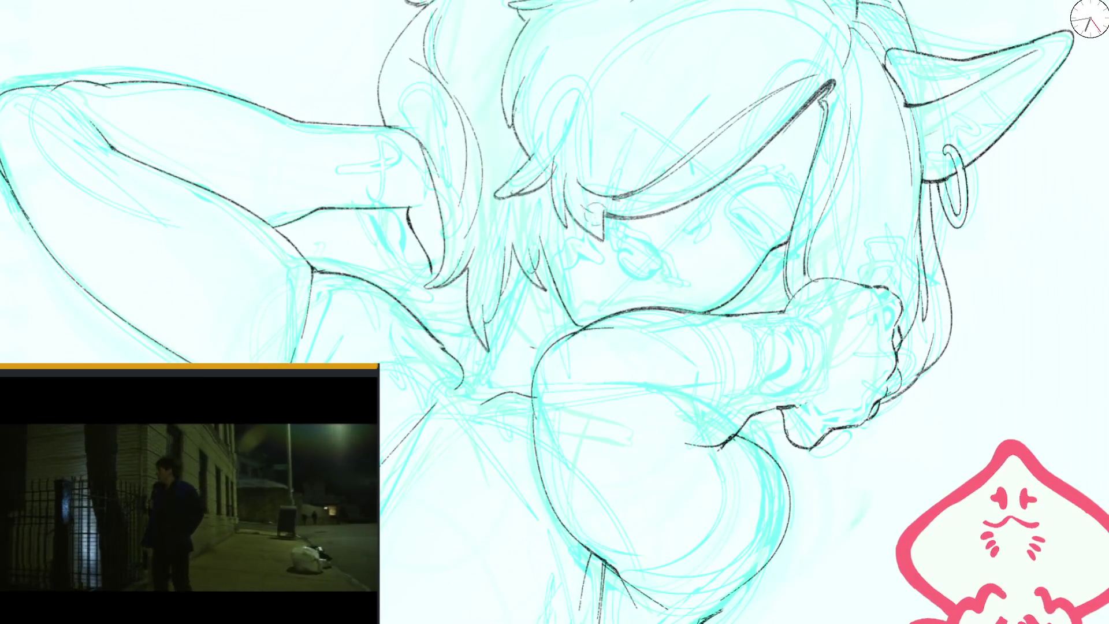
scroll(626, 190, "down", 2)
scroll(837, 76, "down", 3)
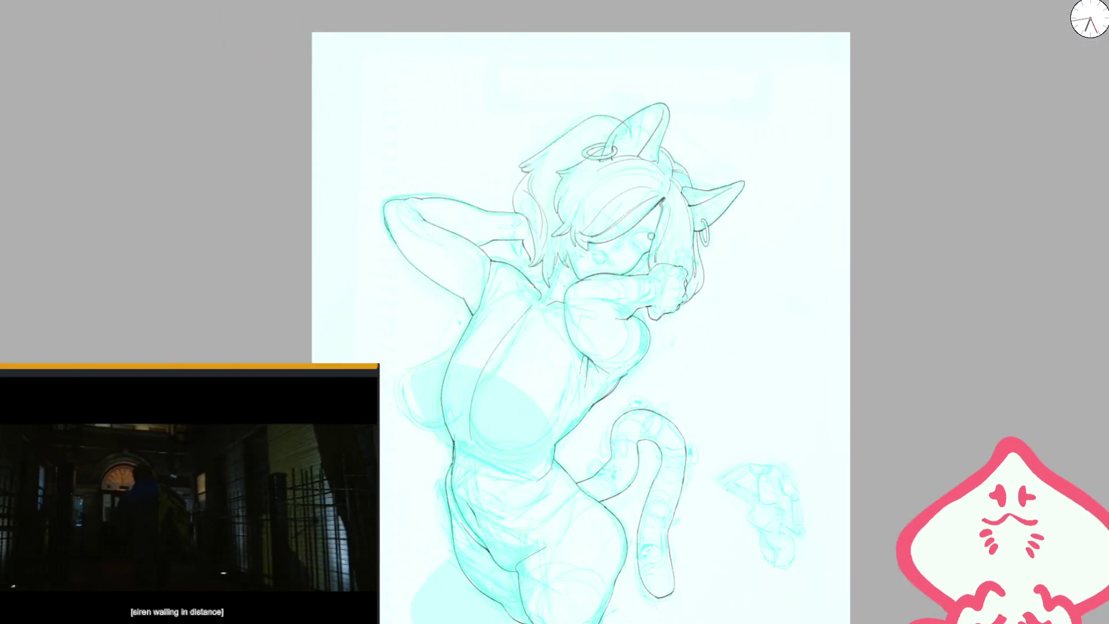
scroll(671, 175, "up", 2)
scroll(671, 175, "up", 2)
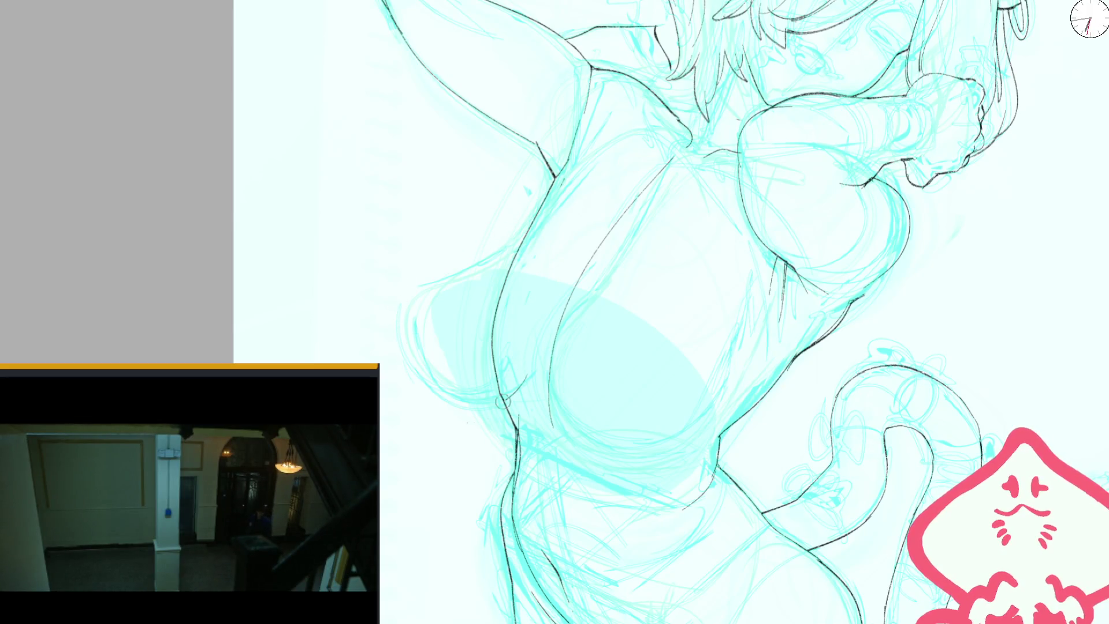
- Ink the breast's lower outline, its upward curve and underside, checking it mirrored
left_click_drag(508, 397, 417, 346)
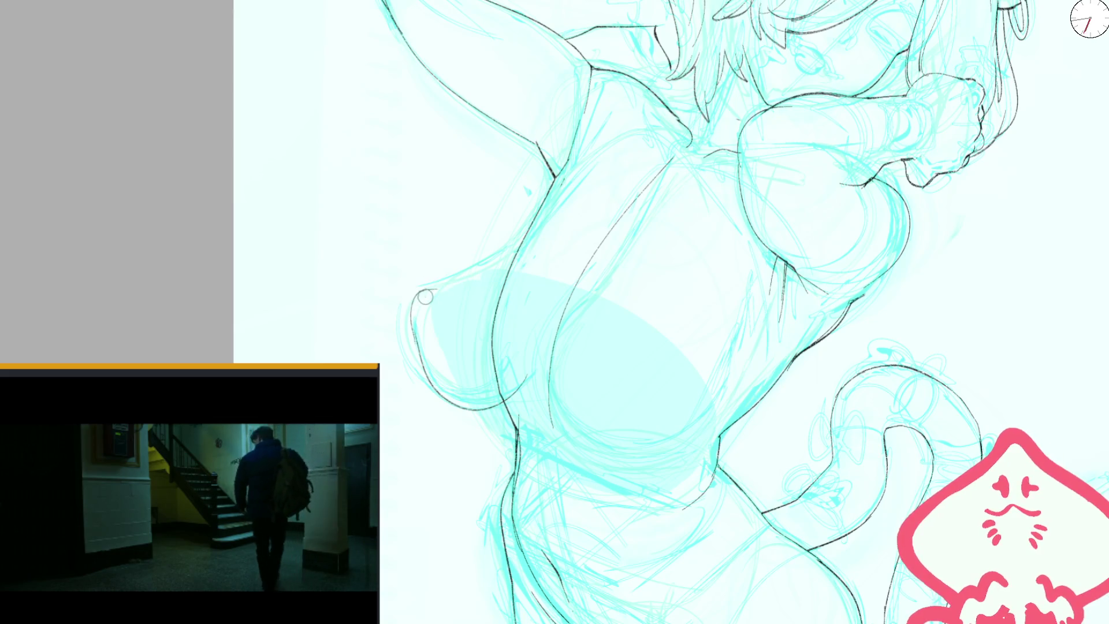
left_click_drag(417, 339, 462, 276)
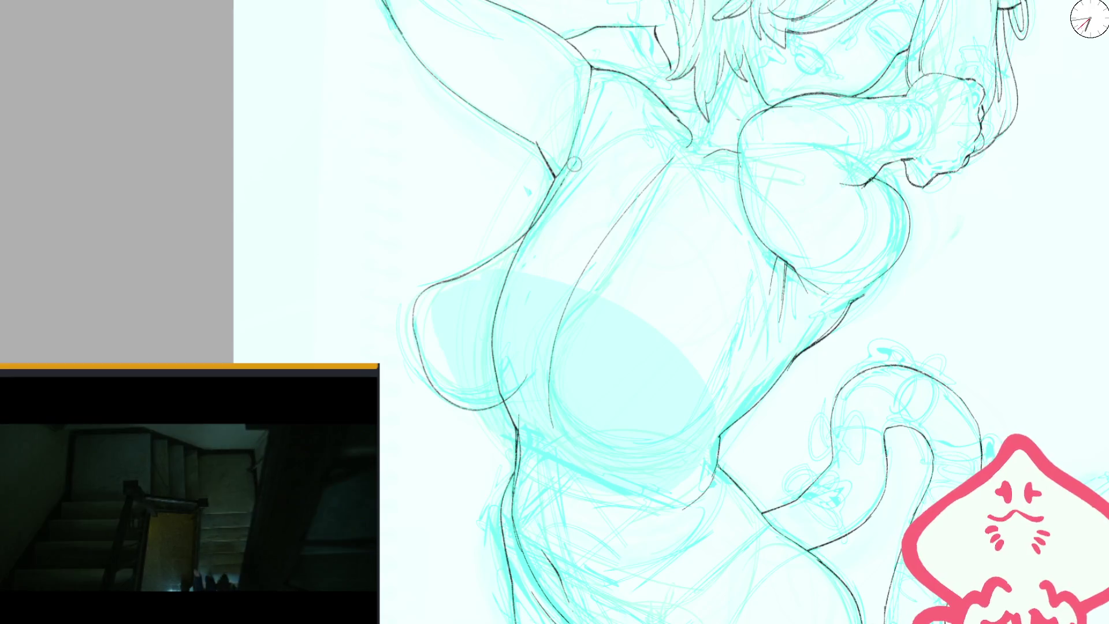
key("m")
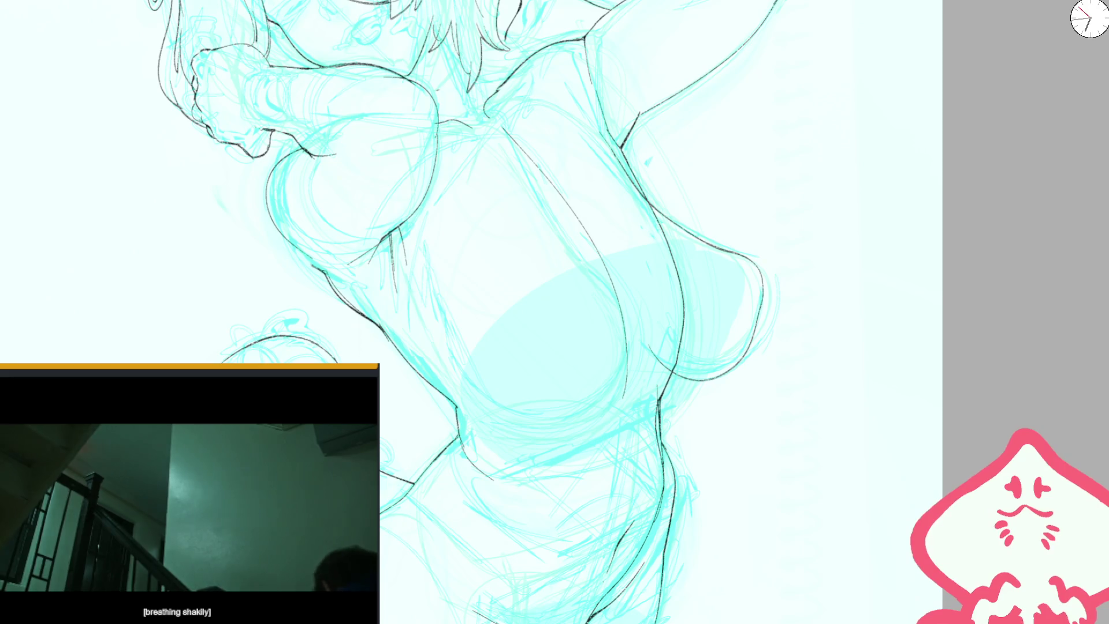
key("h")
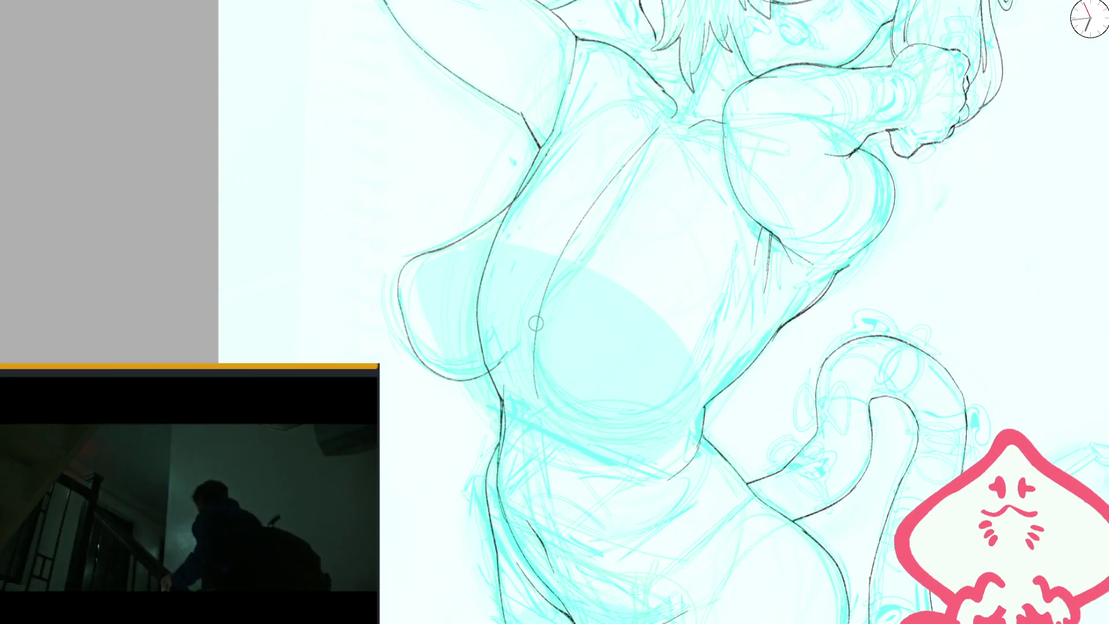
left_click_drag(522, 352, 688, 381)
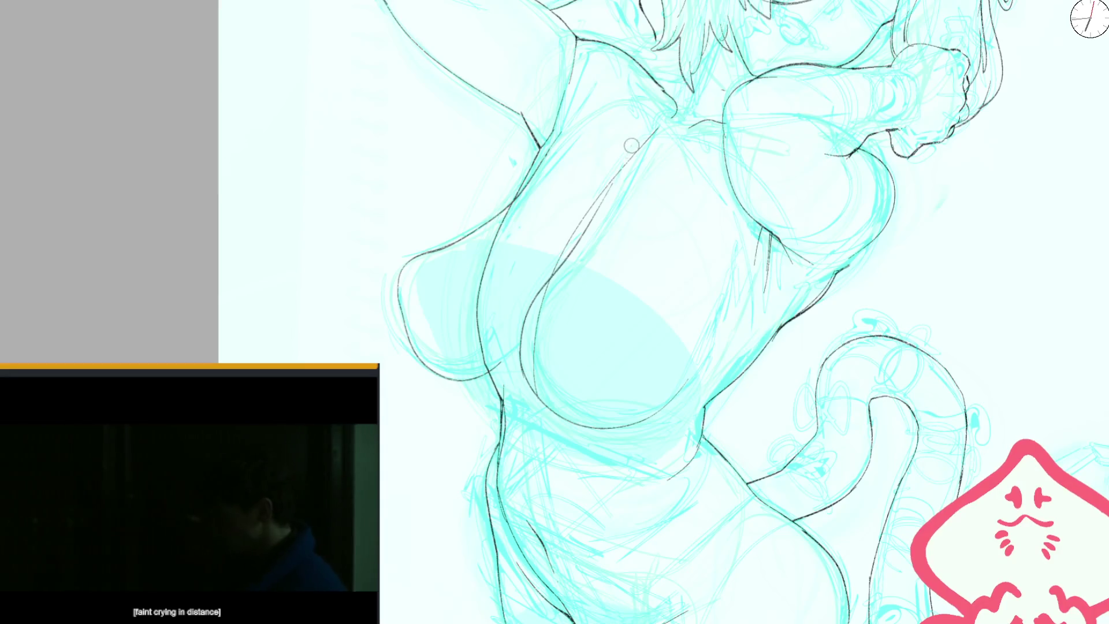
key("m")
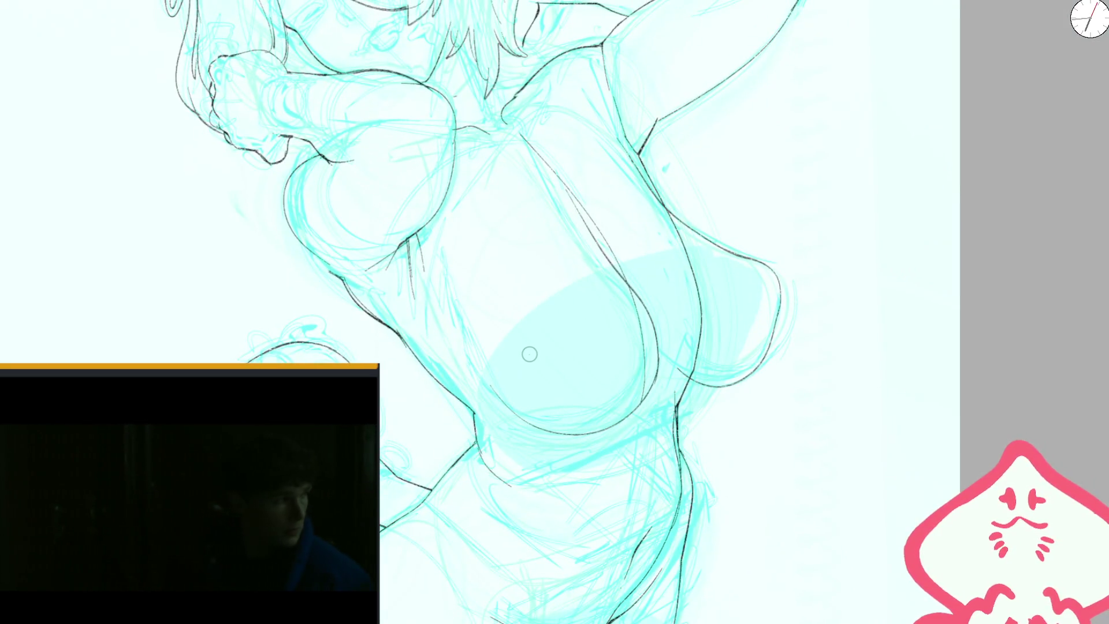
key("m")
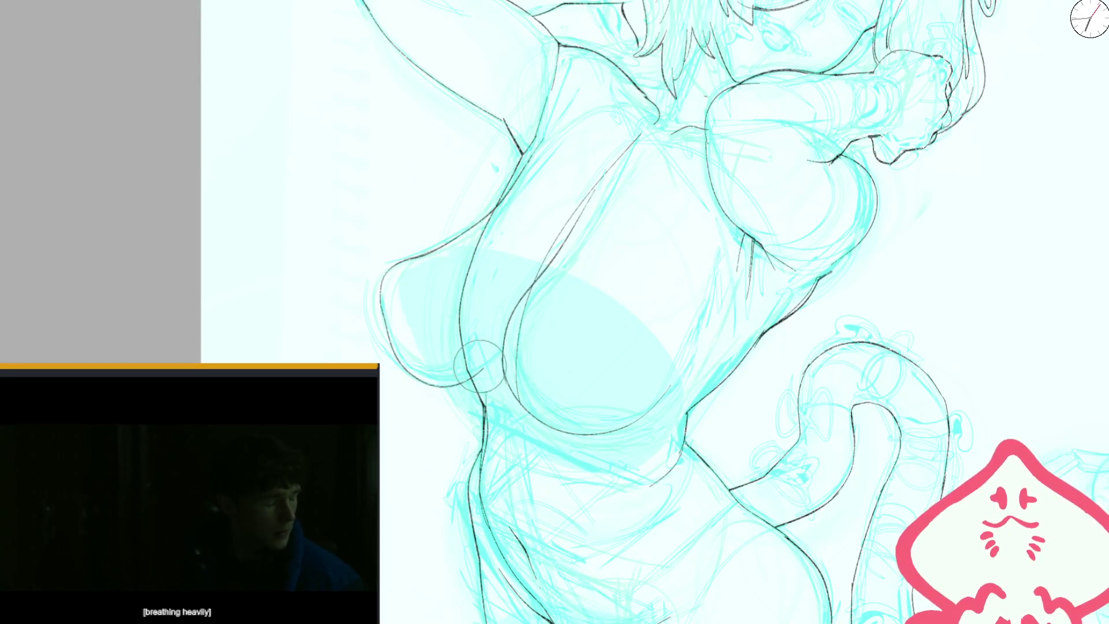
scroll(664, 393, "down", 5)
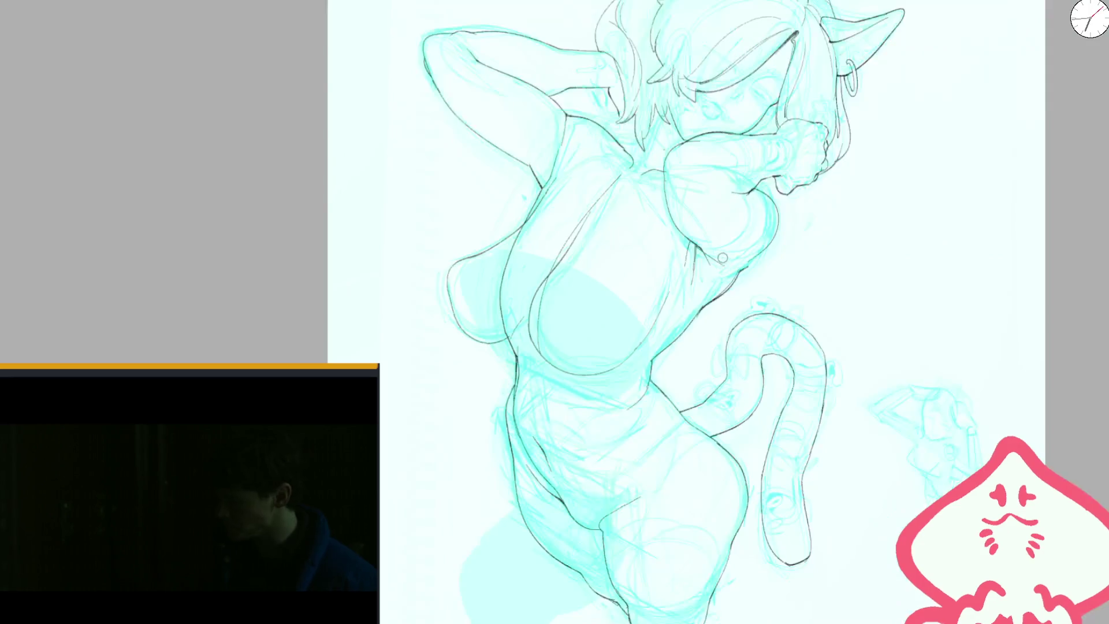
- Undo the last breast stroke, shrink the brush, and redraw the lower breast curve upward
scroll(574, 238, "up", 5)
key("ctrl+z")
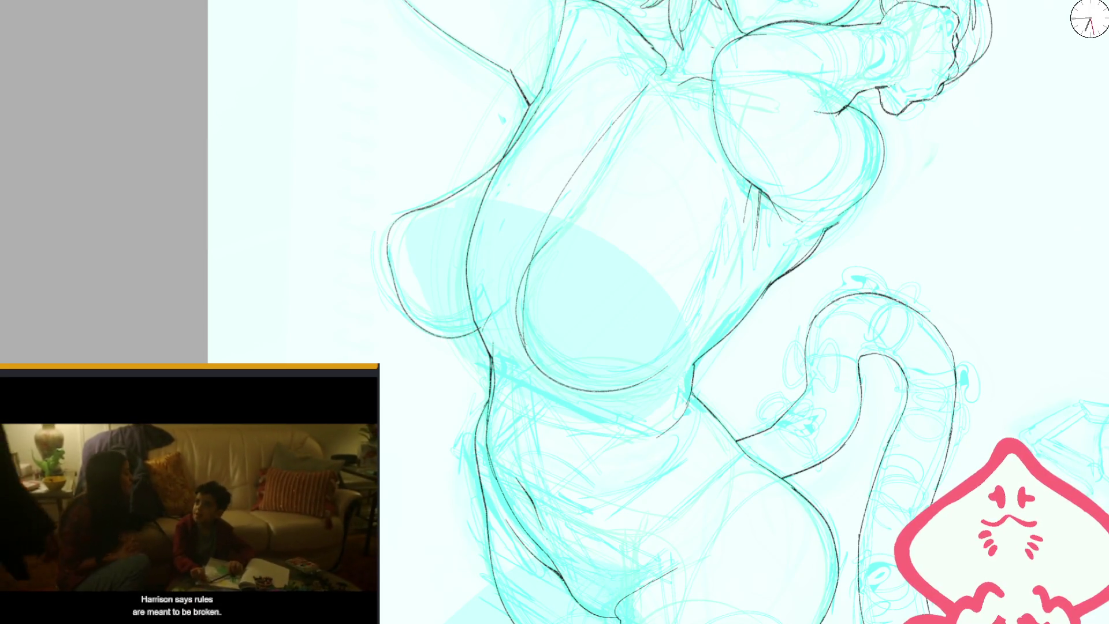
key("ctrl+minus")
scroll(639, 324, "up", 2)
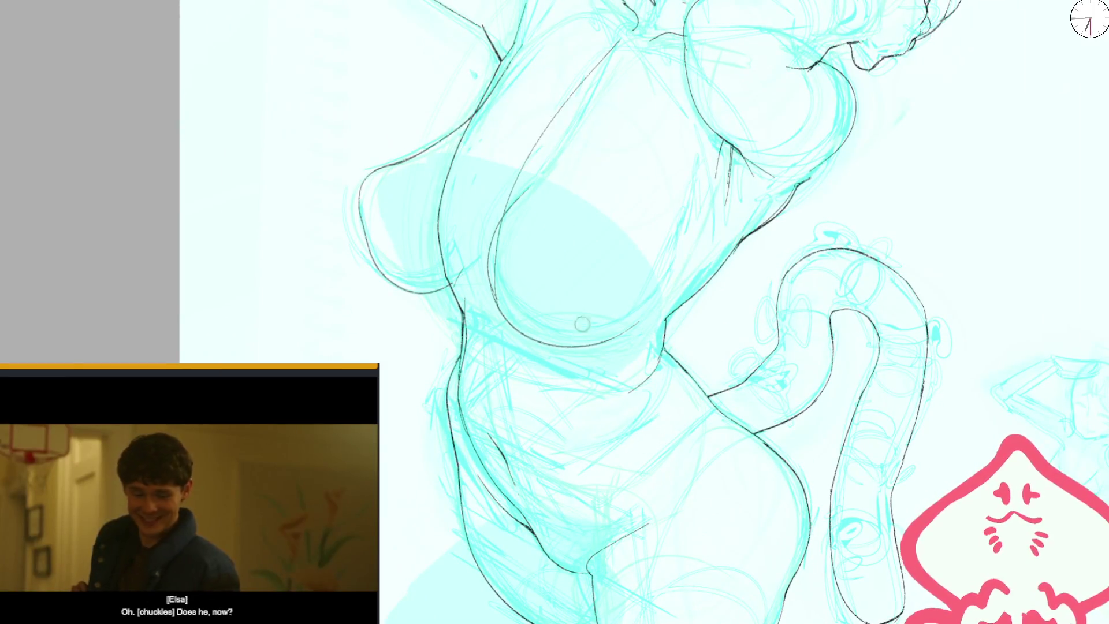
key("b")
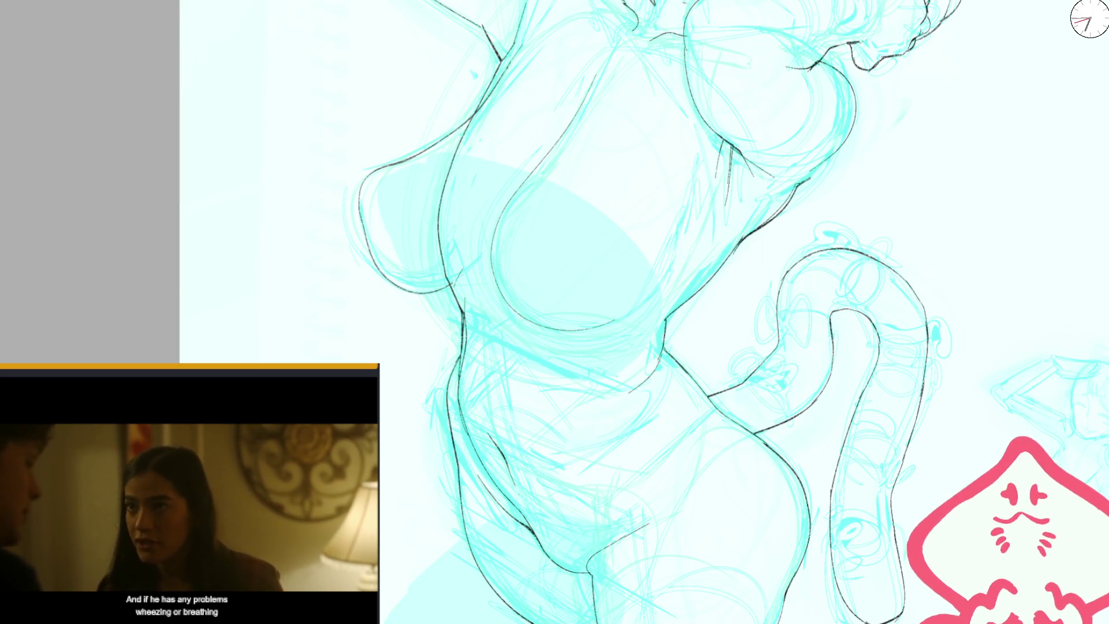
scroll(557, 254, "up", 2)
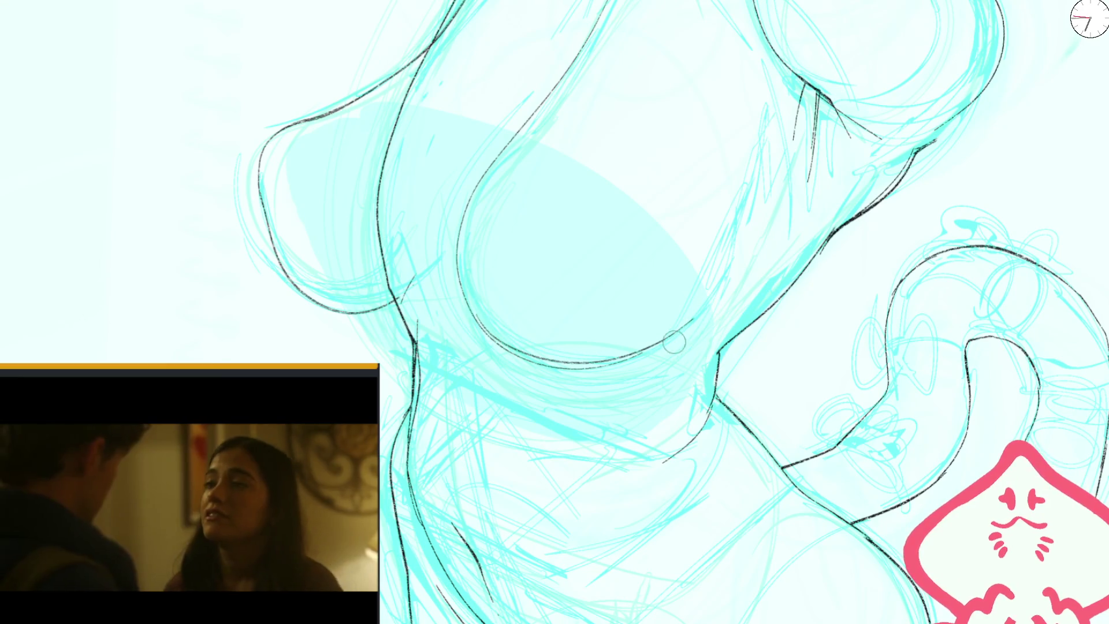
left_click_drag(668, 340, 689, 324)
left_click_drag(612, 126, 597, 239)
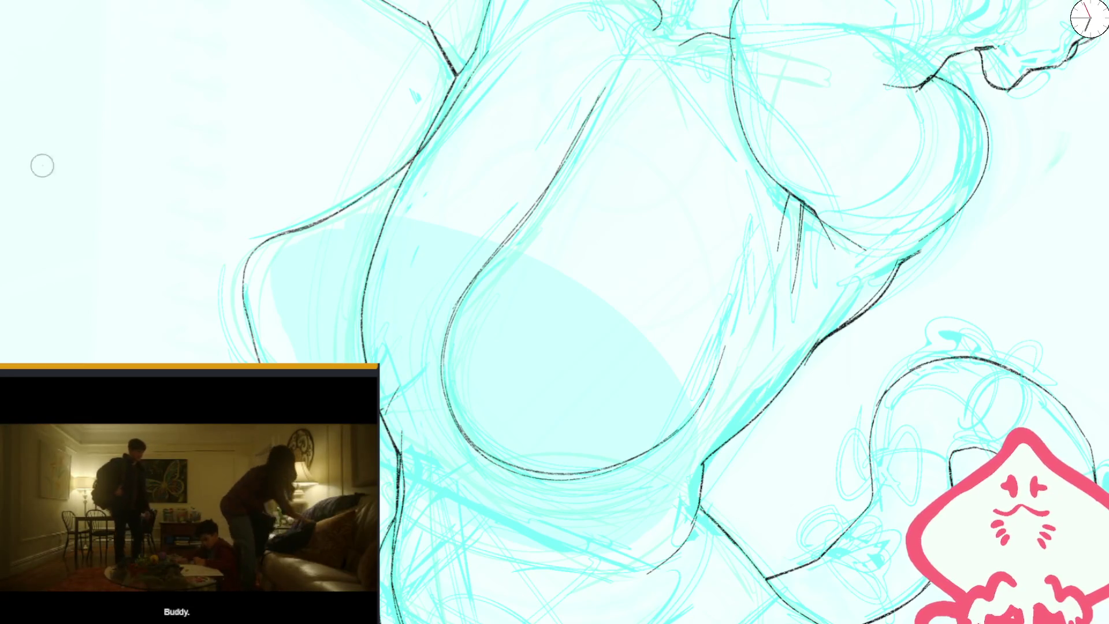
- Erase rough pieces of the inner torso outline and redraw a cleaner segment
key("bracketright")
key("bracketright")
key("bracketright")
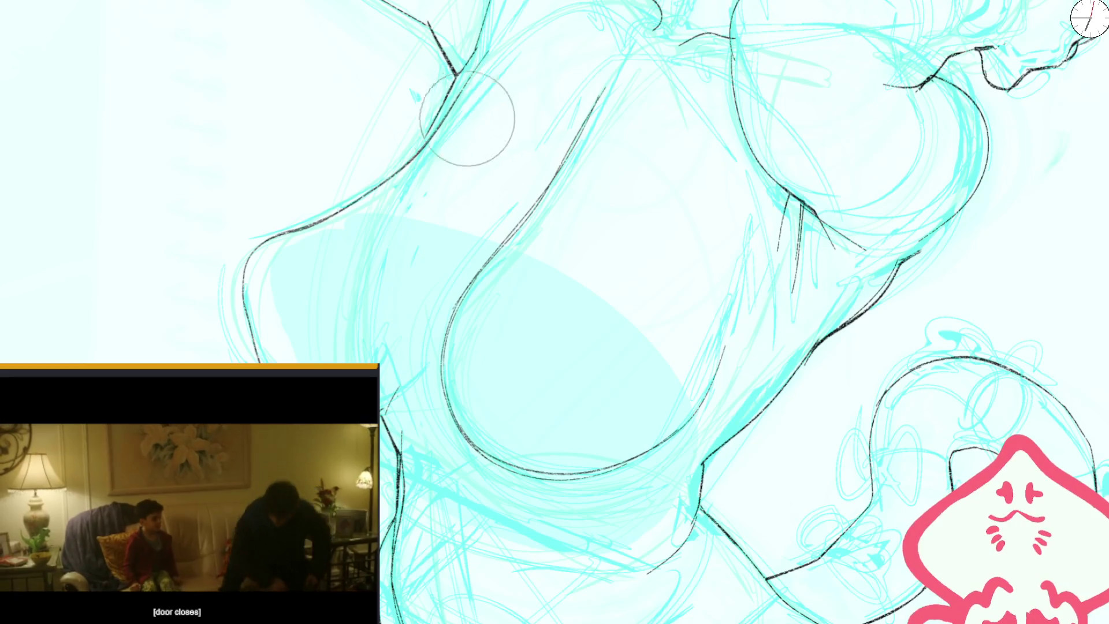
left_click_drag(376, 196, 445, 123)
left_click_drag(357, 201, 407, 165)
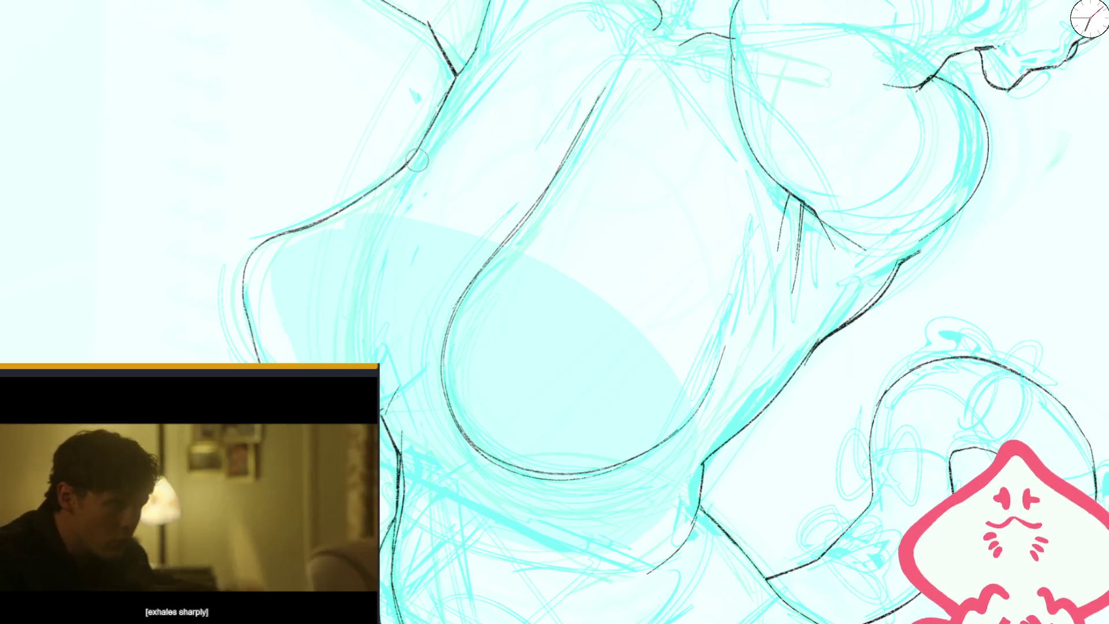
scroll(450, 92, "down", 5)
scroll(547, 220, "up", 3)
scroll(599, 205, "up", 2)
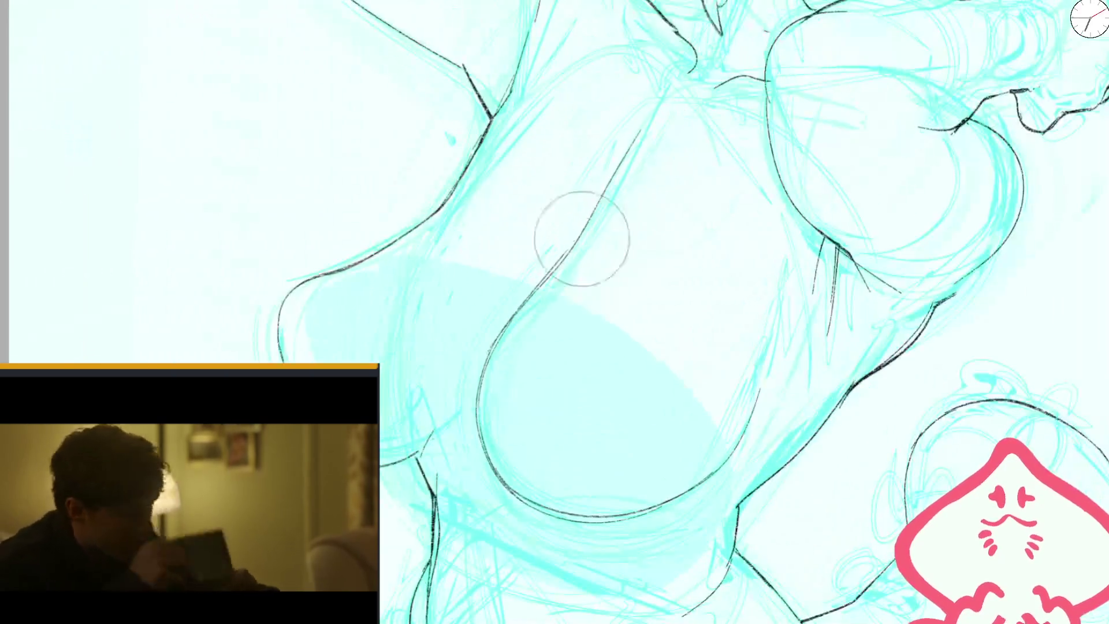
left_click_drag(474, 347, 638, 128)
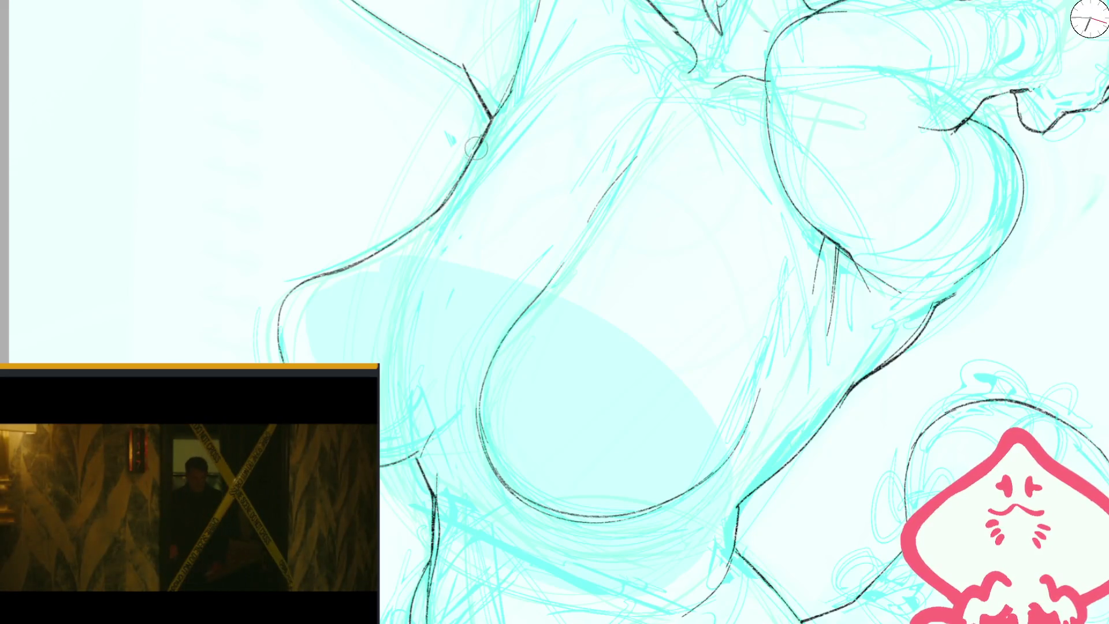
- Enlarge the brush to about 194 while checking the torso in mirrored view
scroll(519, 57, "down", 3)
scroll(543, 16, "down", 2)
key("m")
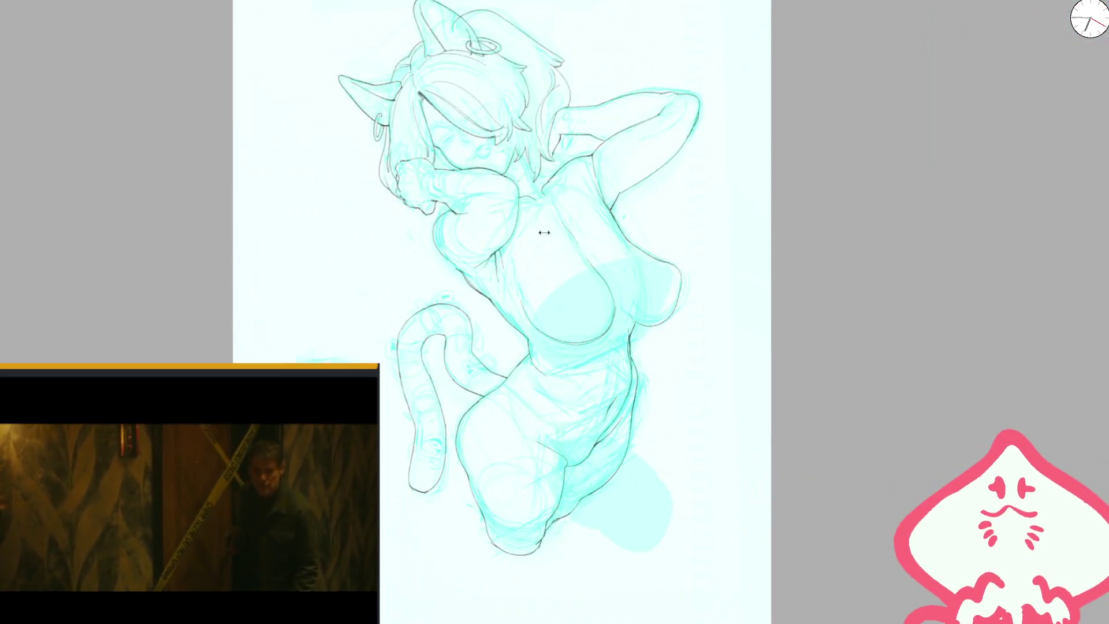
scroll(500, 288, "up", 3)
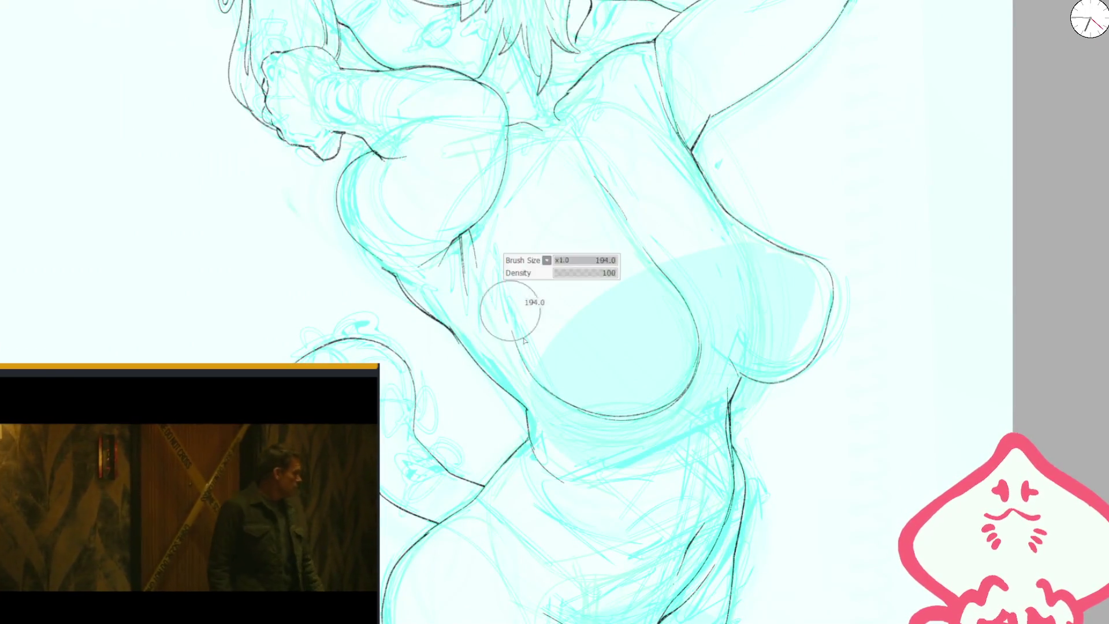
left_click_drag(507, 302, 674, 403)
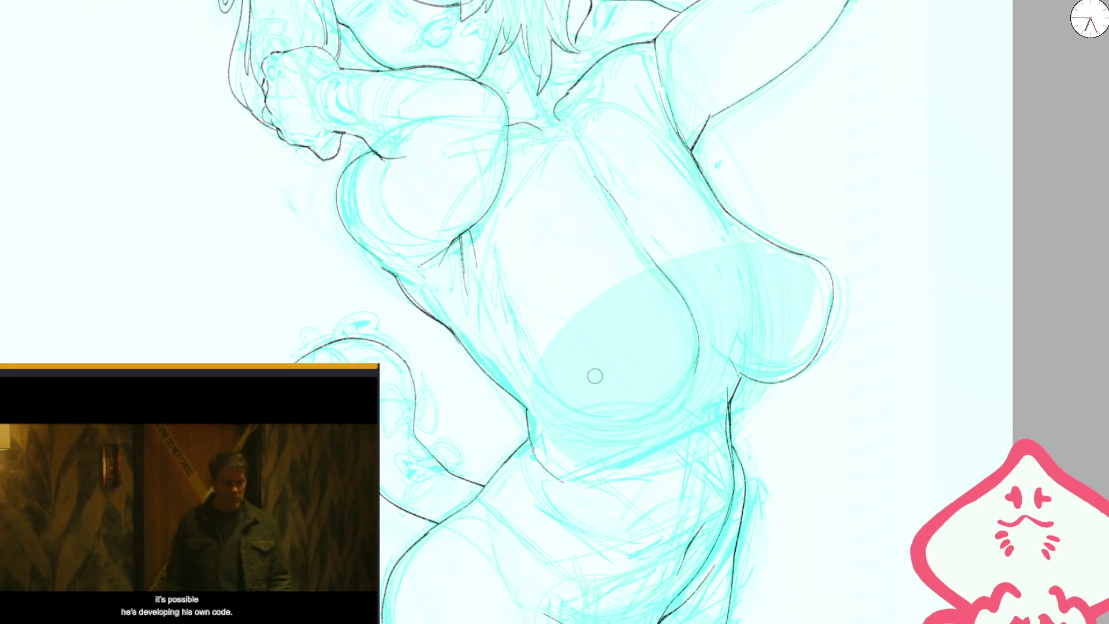
key("m")
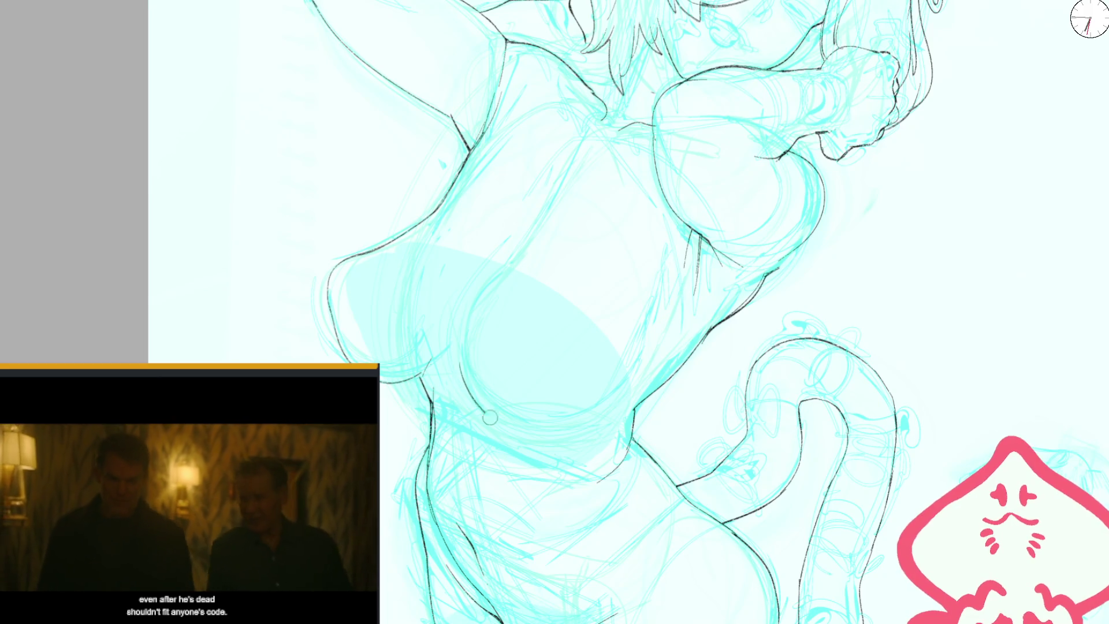
scroll(583, 347, "up", 2)
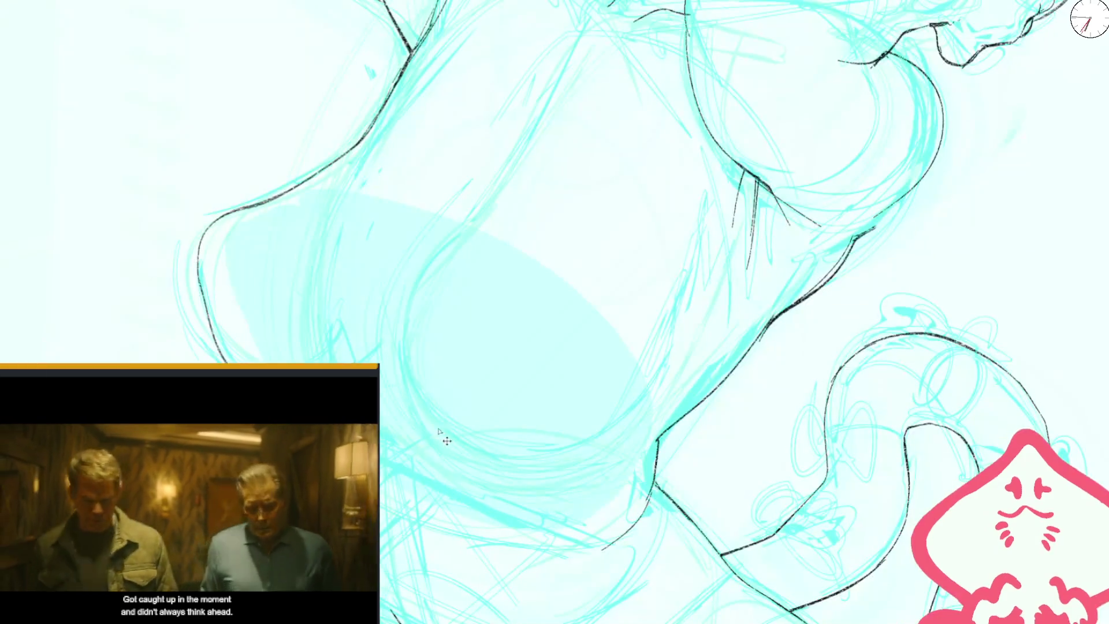
- Replace a long torso stroke with a dark curve along the lower chest
left_click_drag(475, 462, 508, 159)
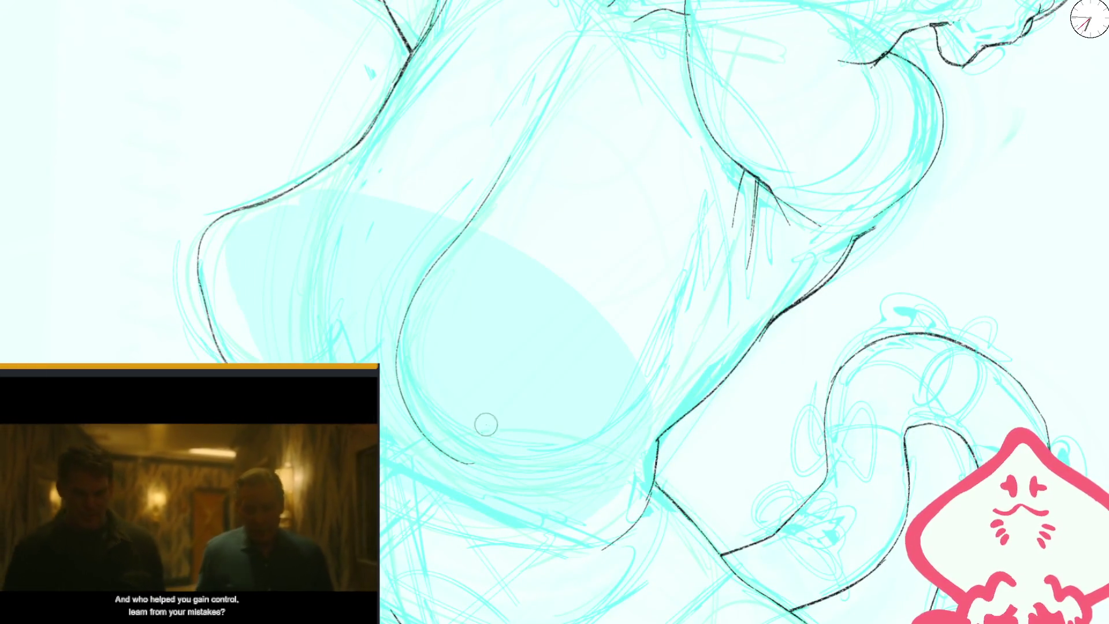
key("ctrl+z")
mouse_move(419, 275)
left_mouse_down()
mouse_move(555, 479)
mouse_move(674, 371)
mouse_move(690, 315)
left_mouse_up()
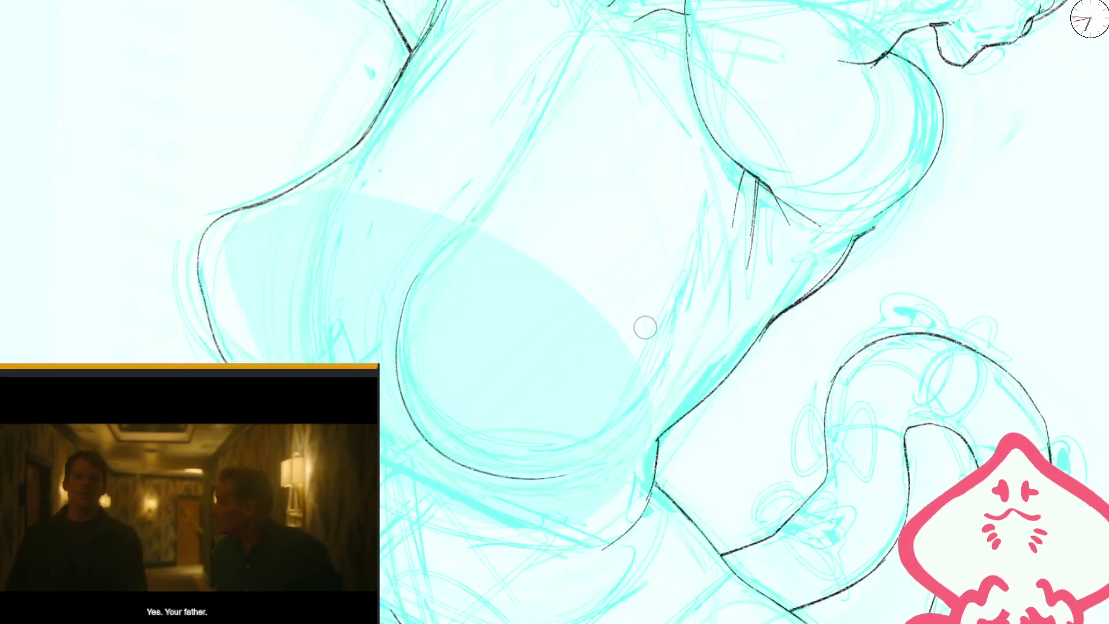
left_click_drag(659, 354, 592, 318)
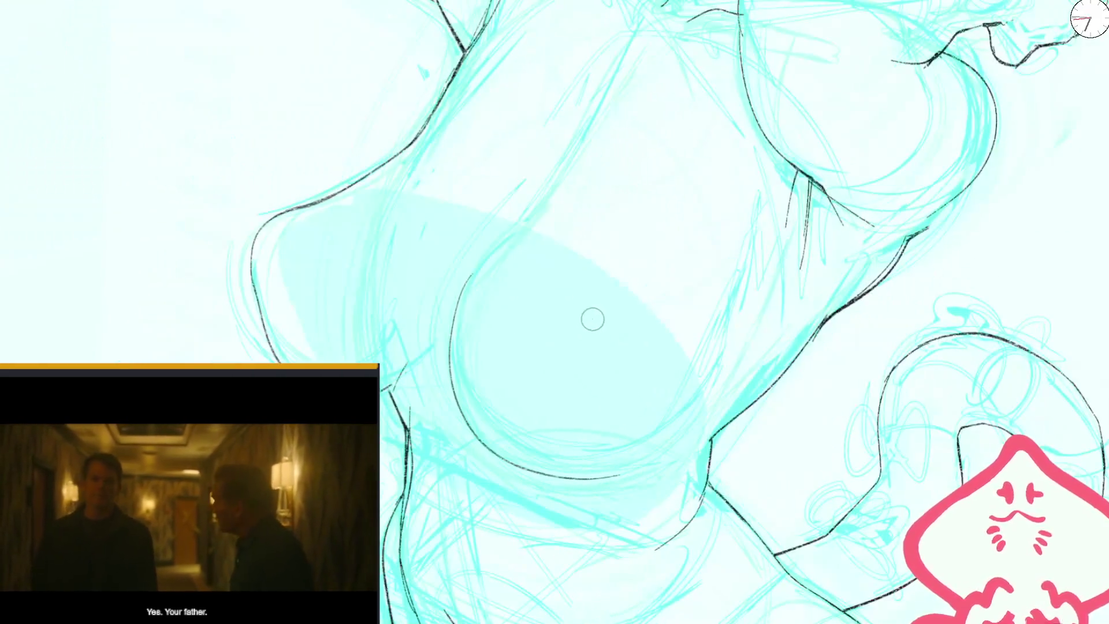
- Erase the rough dark curve on the chest's lower-left side and extend the bottom contour
mouse_move(639, 443)
left_mouse_down()
mouse_move(453, 367)
mouse_move(471, 299)
mouse_move(521, 442)
left_mouse_up()
key("e")
left_click_drag(473, 404, 481, 406)
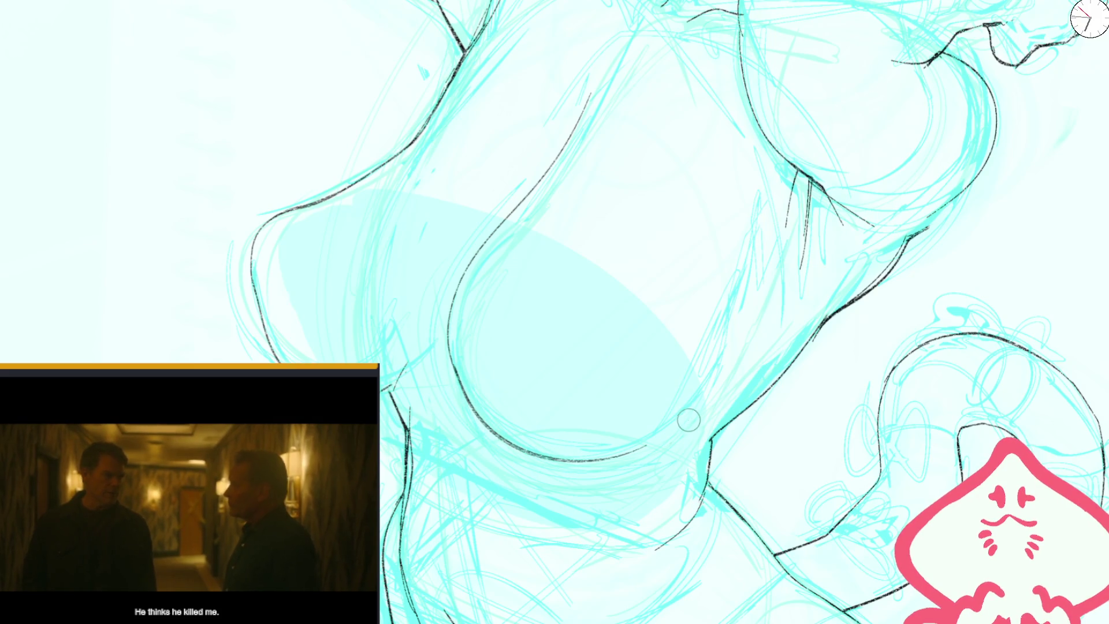
mouse_move(456, 393)
left_mouse_down()
mouse_move(470, 297)
mouse_move(444, 373)
mouse_move(492, 228)
left_mouse_up()
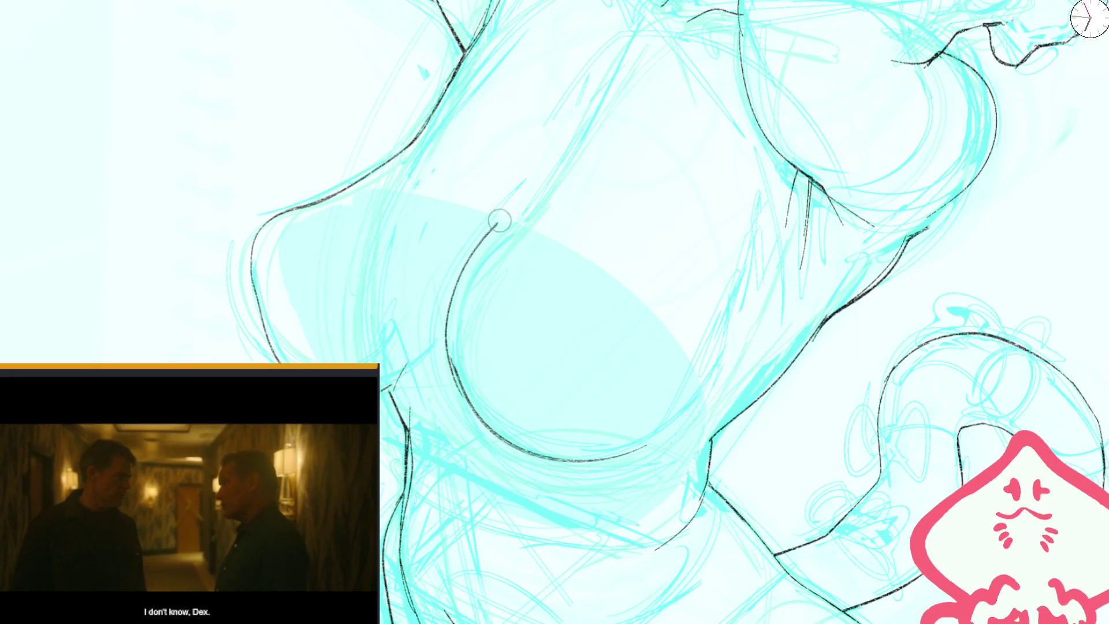
left_click_drag(632, 442, 666, 431)
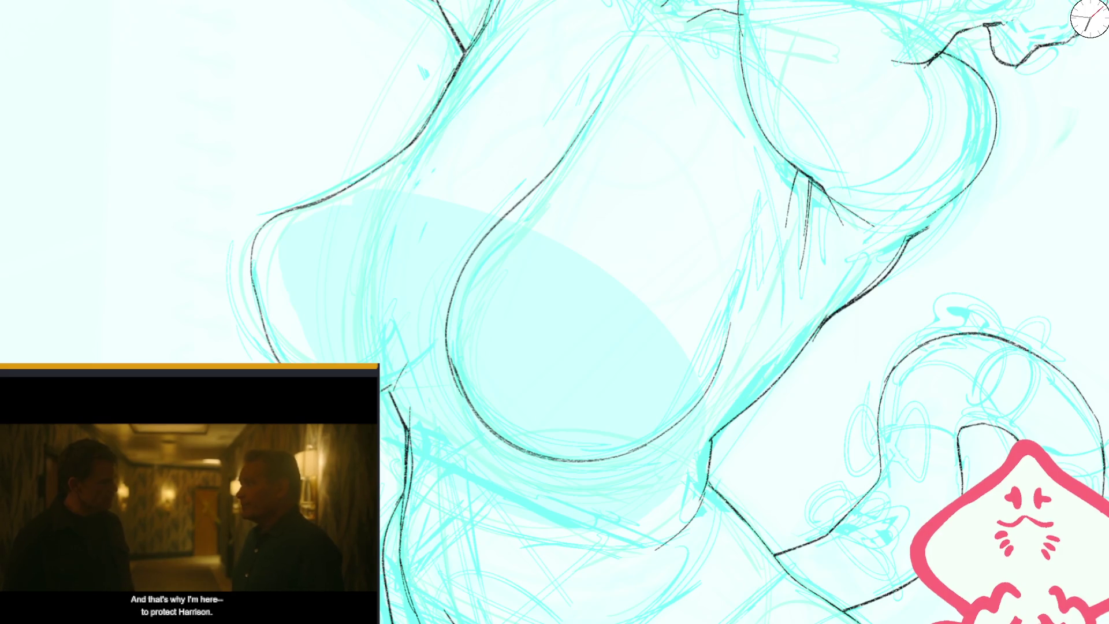
key("ctrl+0")
- Redo the black lower chest curve and draw a line down the upper torso
scroll(586, 198, "up", 2)
scroll(586, 198, "up", 3)
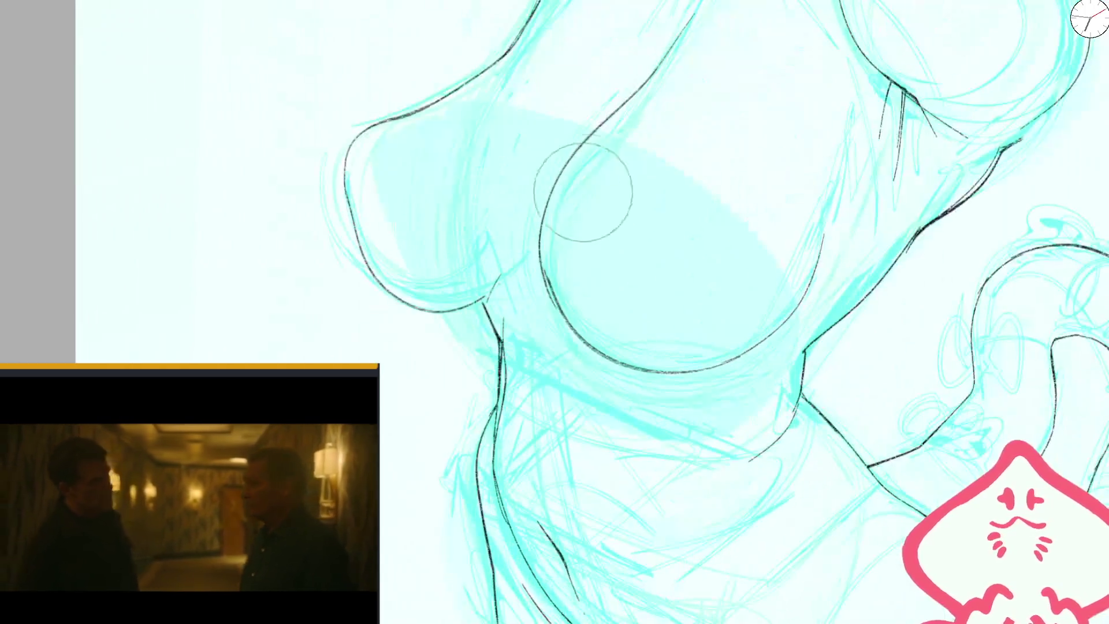
scroll(611, 138, "up", 2)
key("ctrl+z")
mouse_move(546, 316)
left_mouse_down()
mouse_move(602, 371)
mouse_move(765, 343)
left_mouse_up()
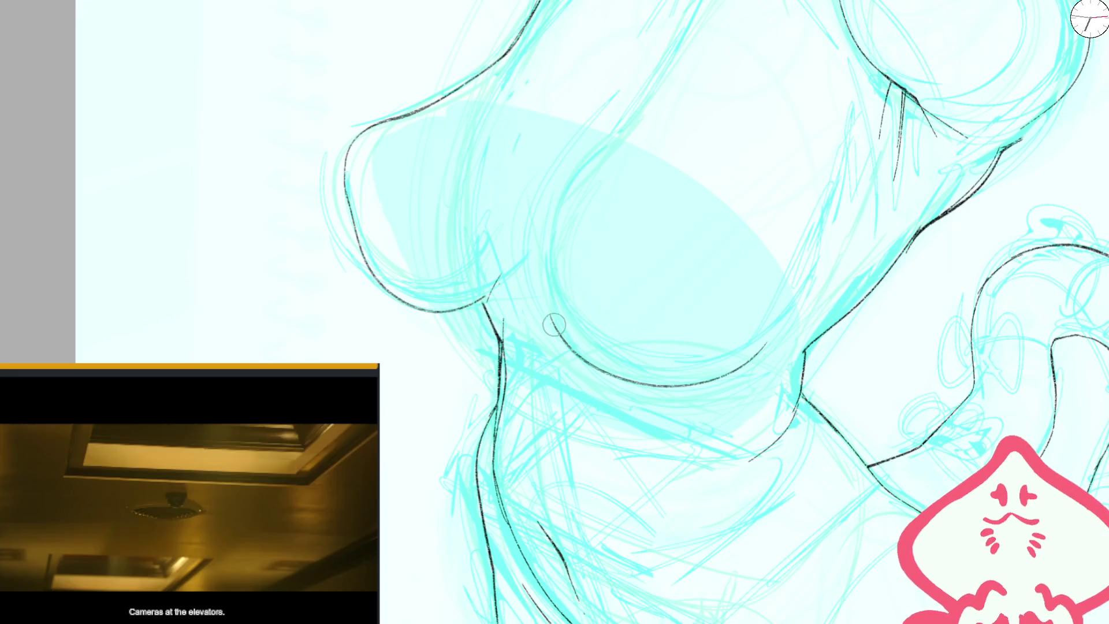
left_click_drag(691, 29, 613, 149)
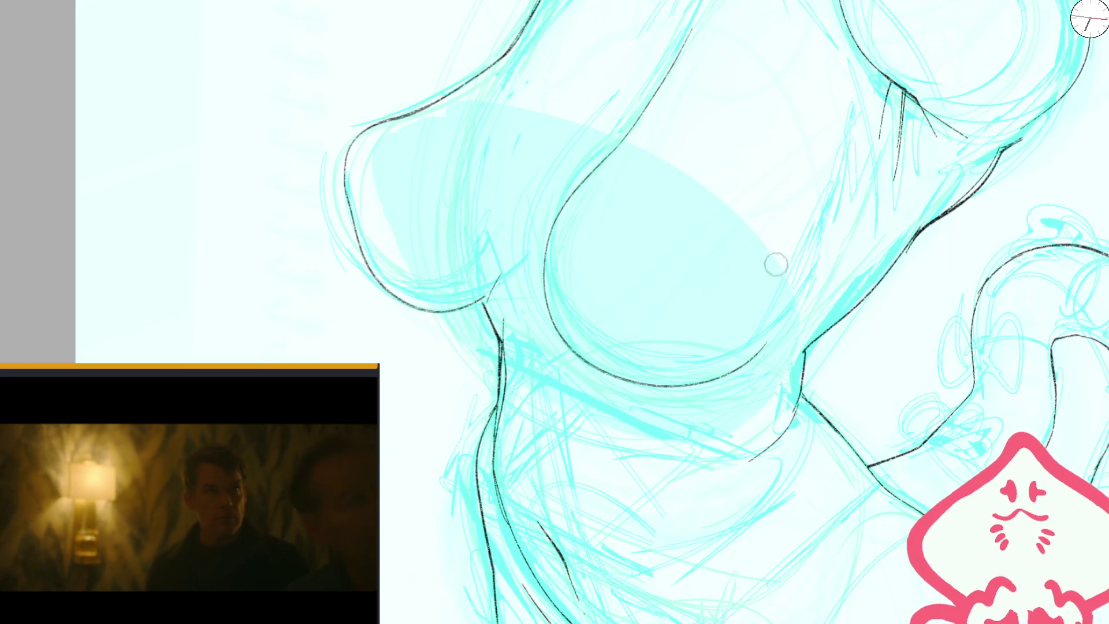
- Erase part of the lower chest contour and redraw it in black
key("ctrl+minus")
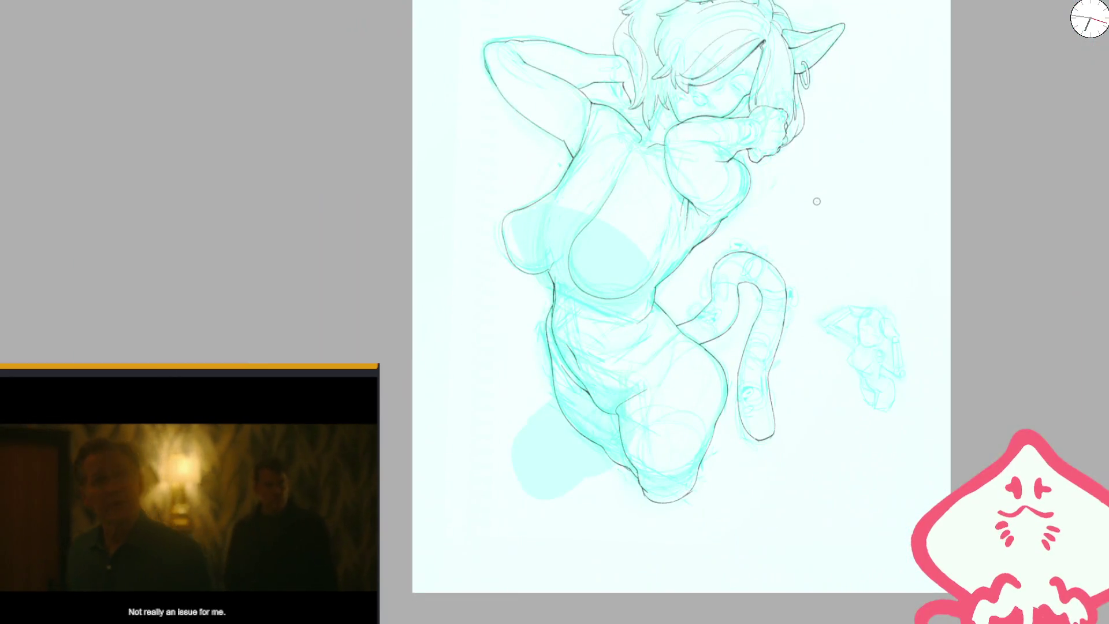
key("m")
key("ctrl+plus")
key("ctrl+plus")
key("bracketright")
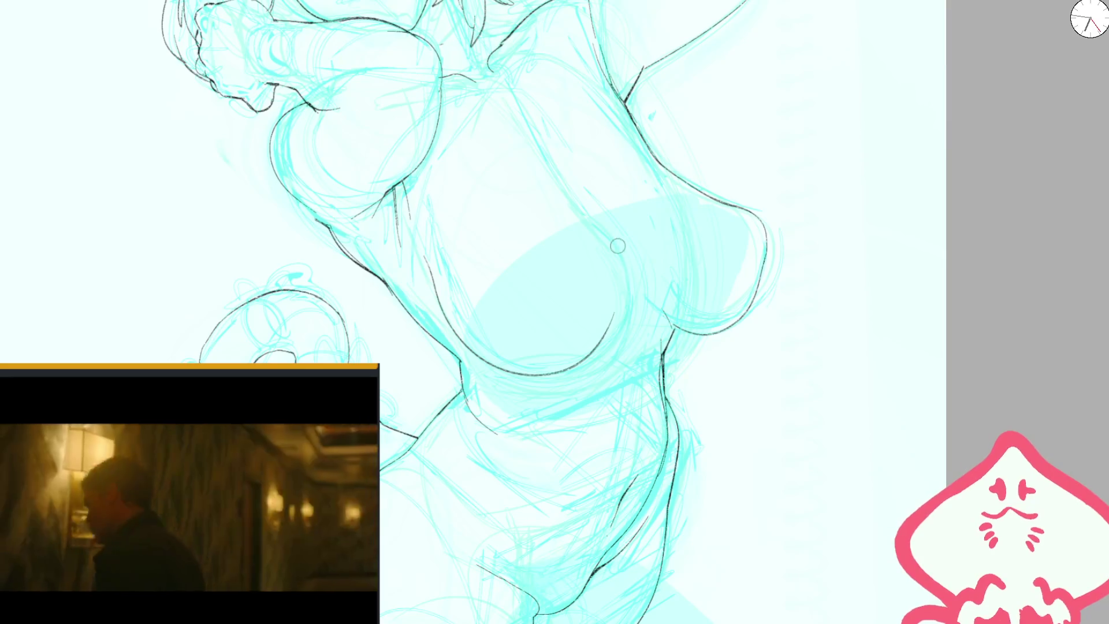
mouse_move(611, 316)
left_mouse_down()
mouse_move(587, 361)
mouse_move(604, 231)
left_mouse_up()
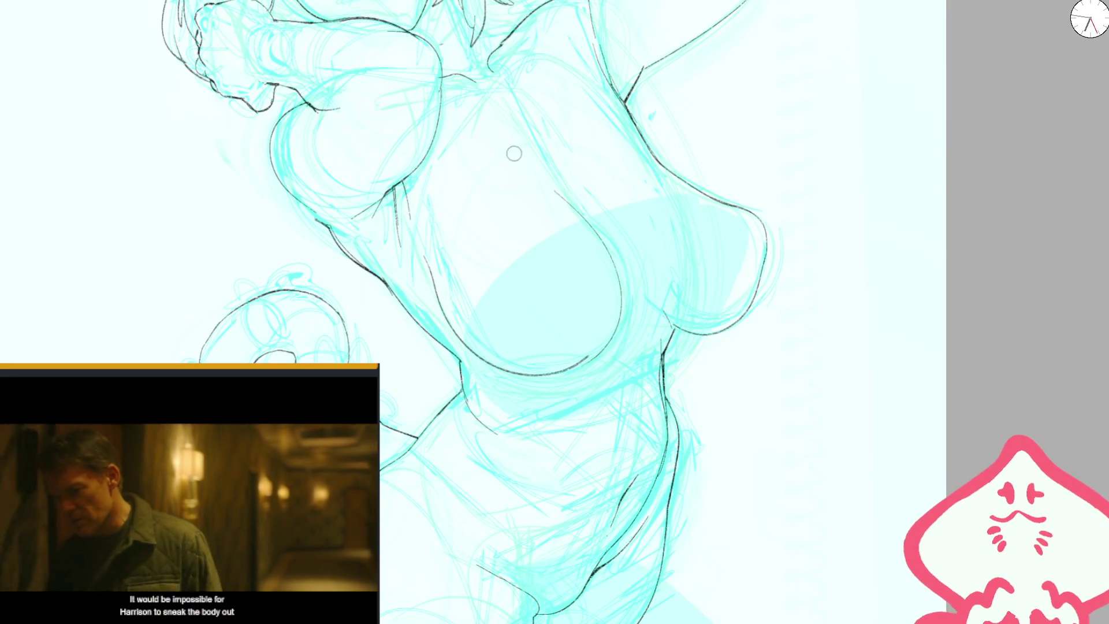
left_click_drag(523, 121, 563, 194)
key("ctrl+0")
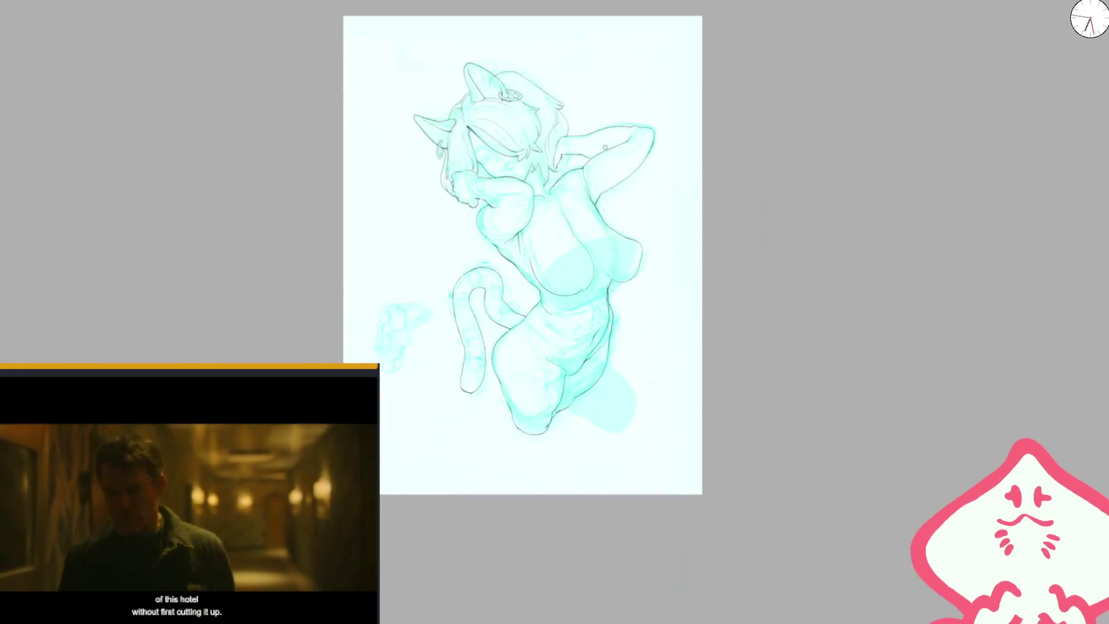
key("ctrl+plus")
key("ctrl+plus")
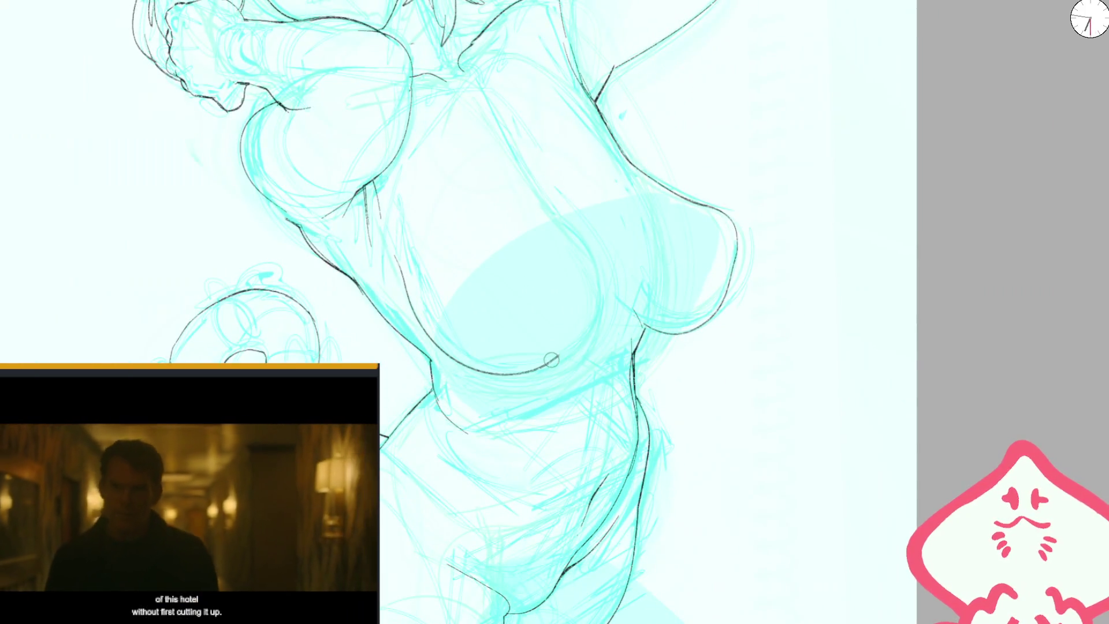
- Discard a contour joining the lower chest line and add a thin upper-torso line
left_click_drag(573, 349, 540, 209)
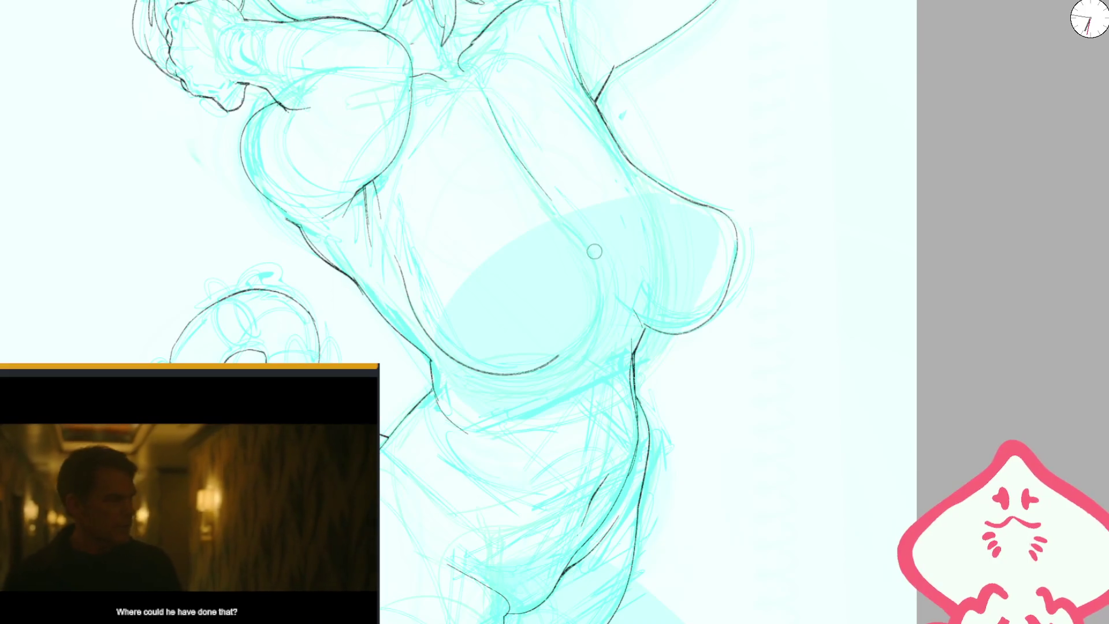
key("m")
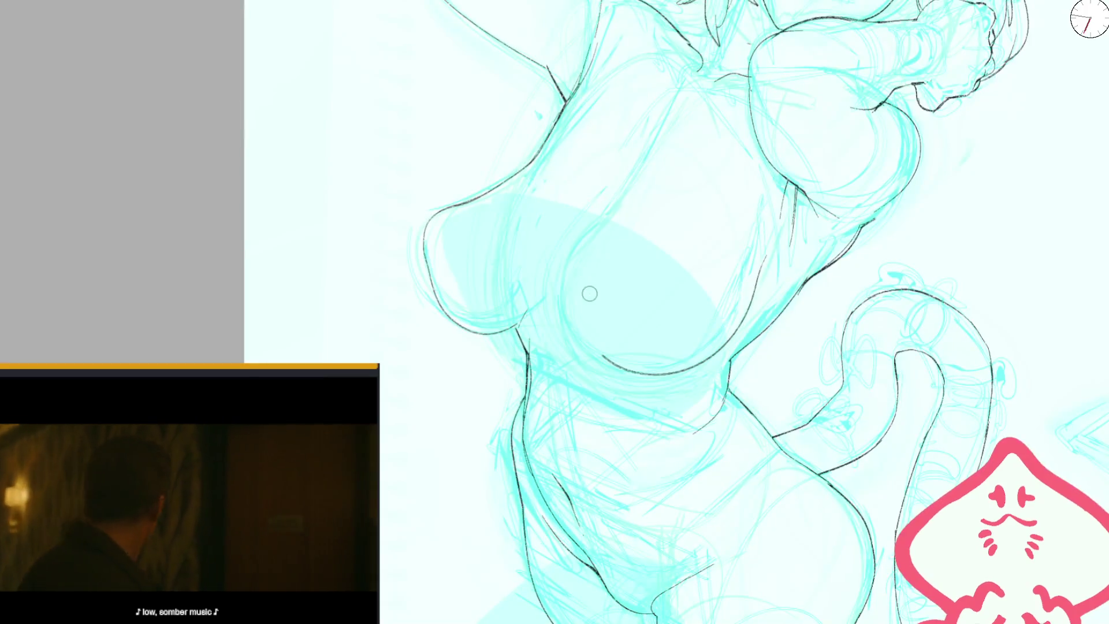
key("ctrl+z")
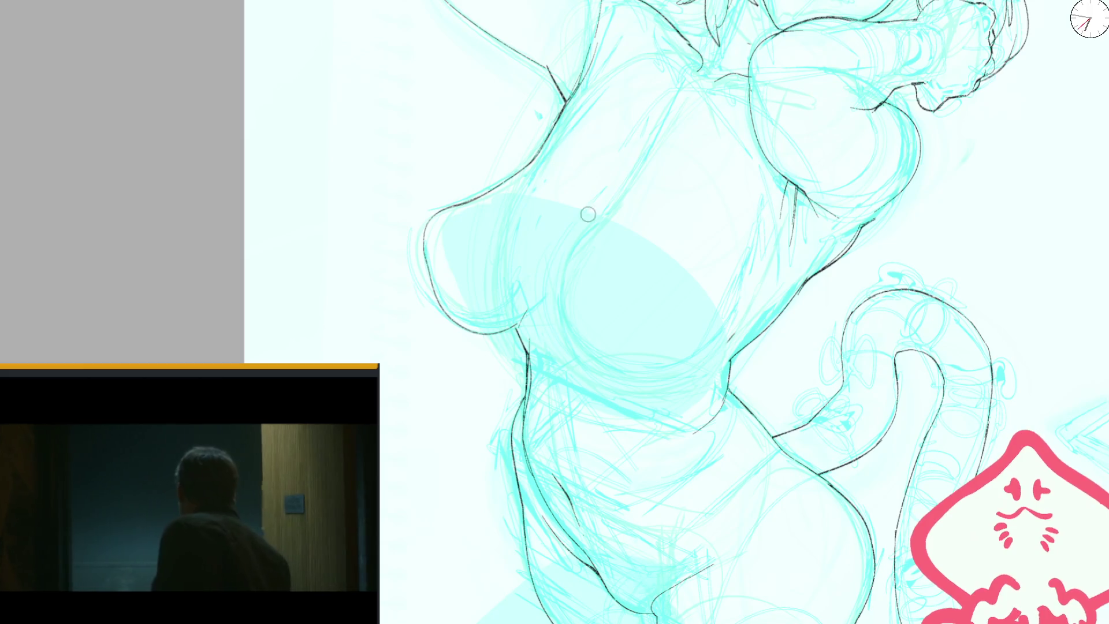
left_click_drag(661, 116, 616, 193)
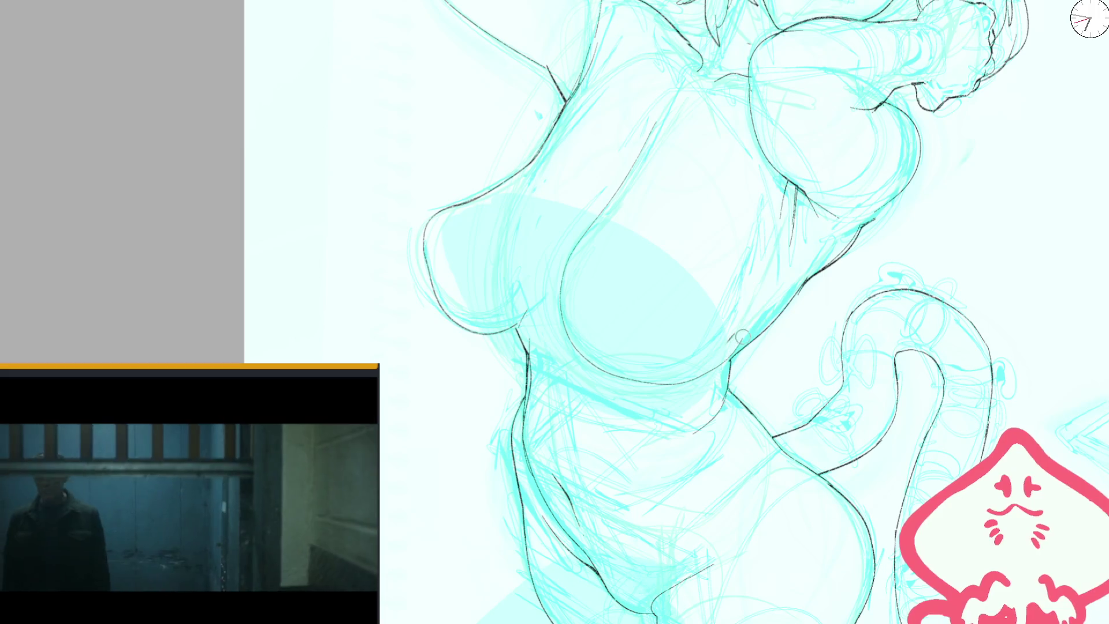
- Switch to a larger brush and zoom in on the hips and tail, then fit the drawing
key("e")
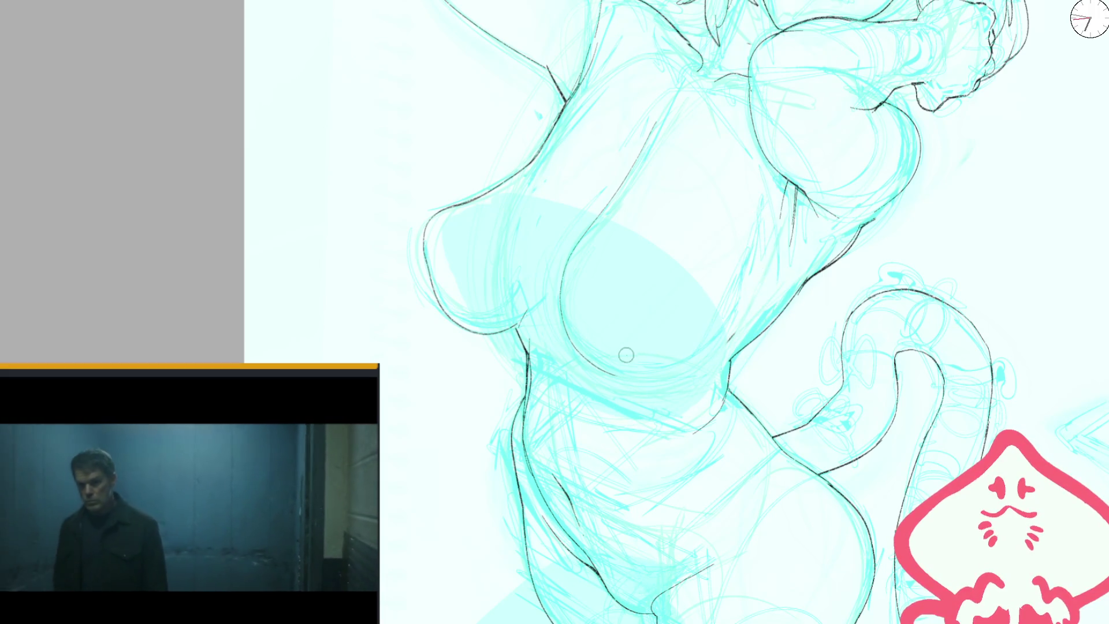
left_click_drag(731, 338, 462, 195)
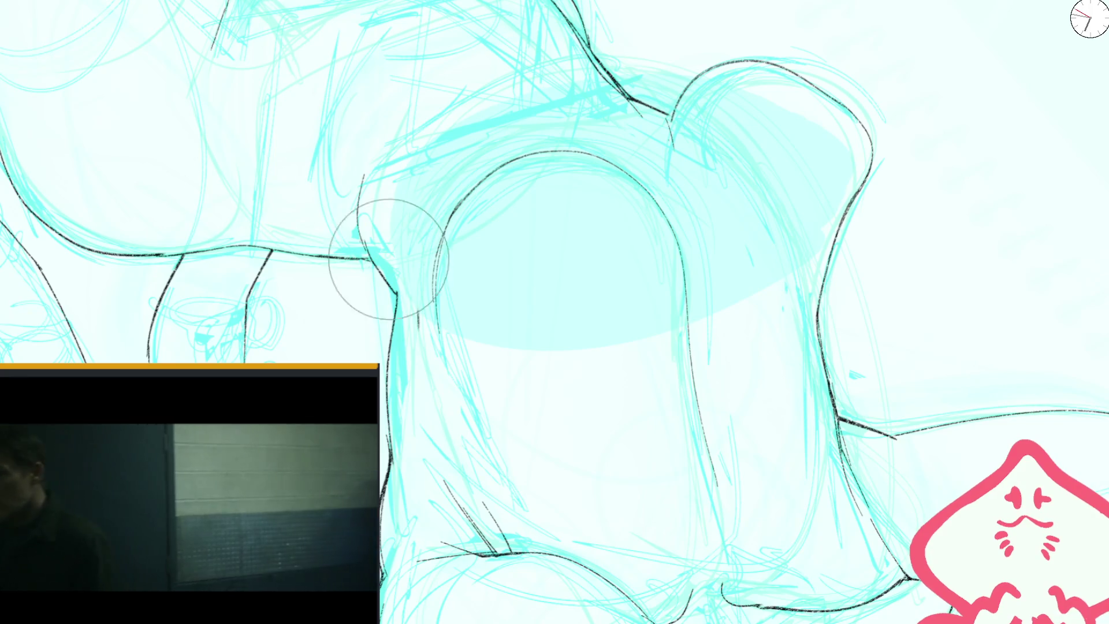
key("5")
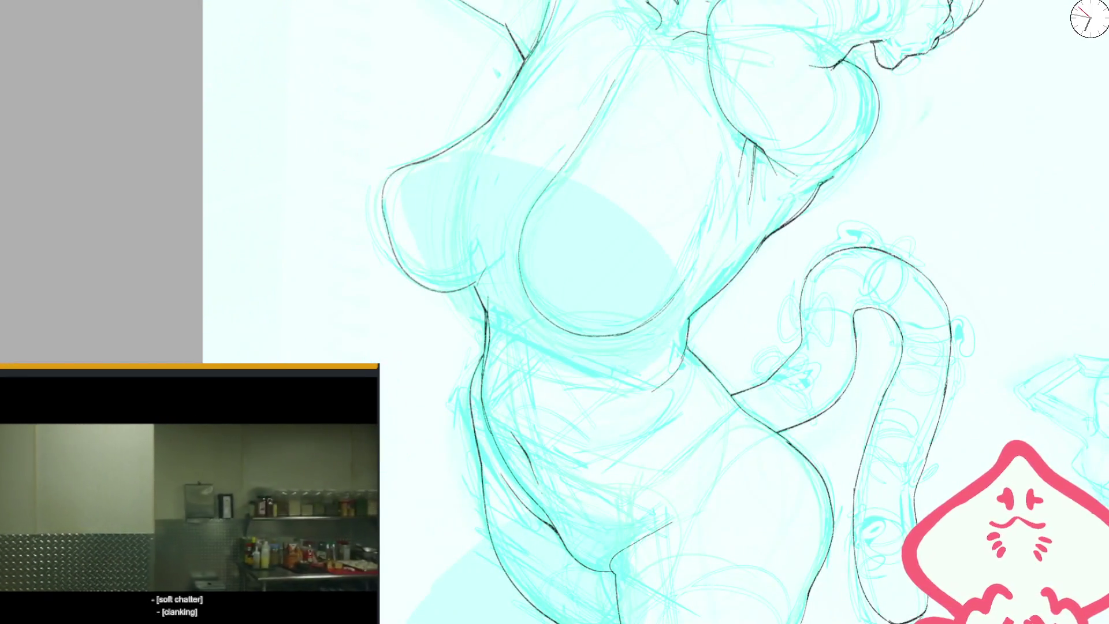
key("2")
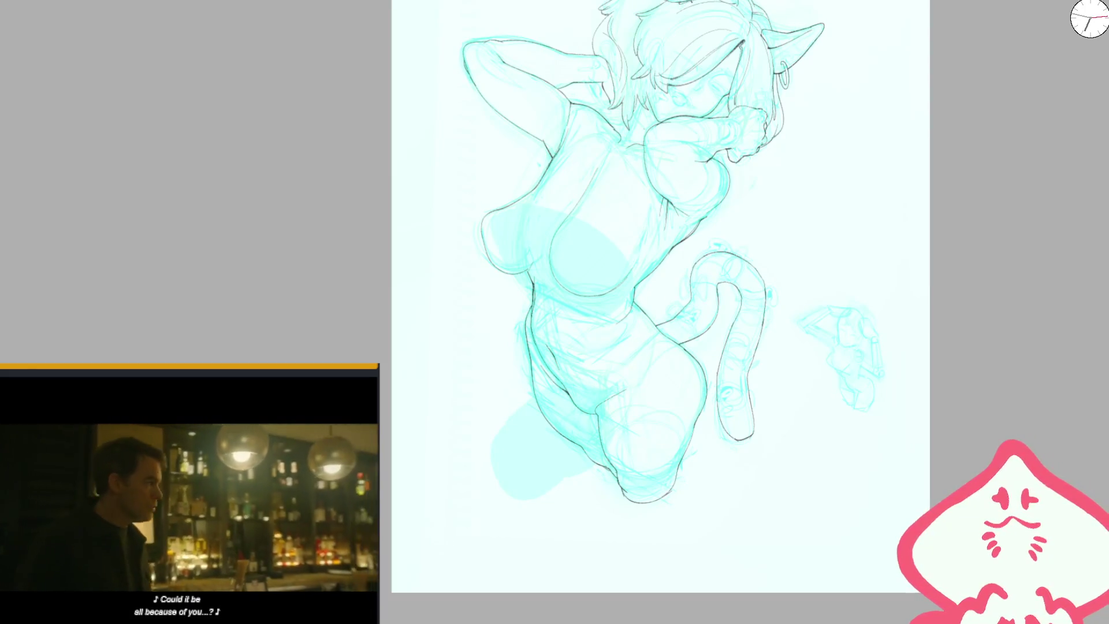
left_click_drag(538, 154, 491, 40)
left_click_drag(485, 301, 510, 301)
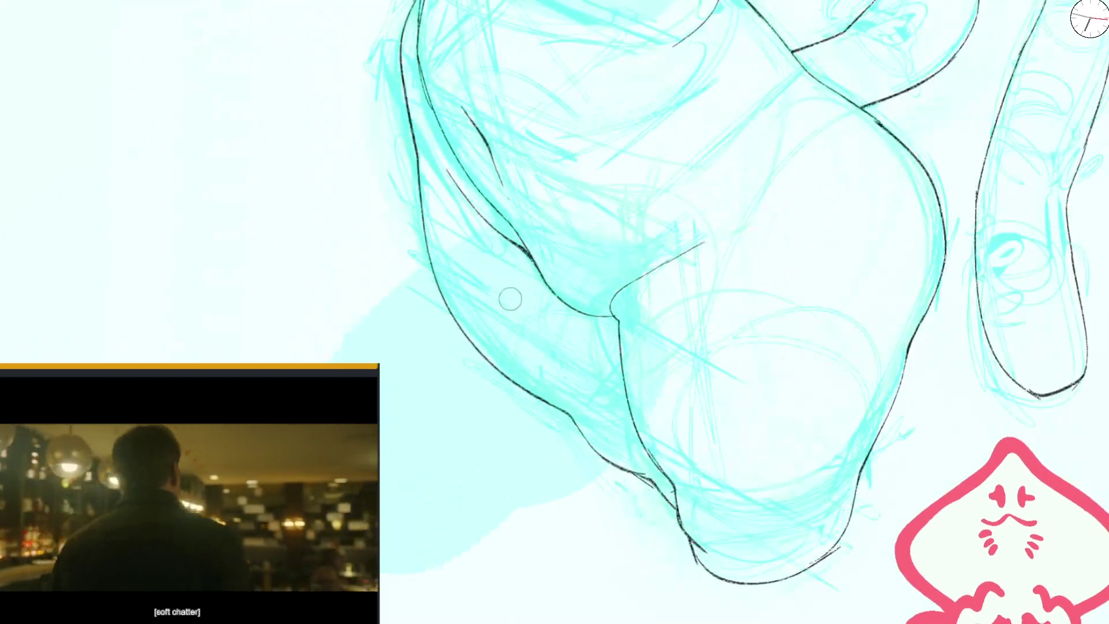
scroll(499, 304, "up", 5)
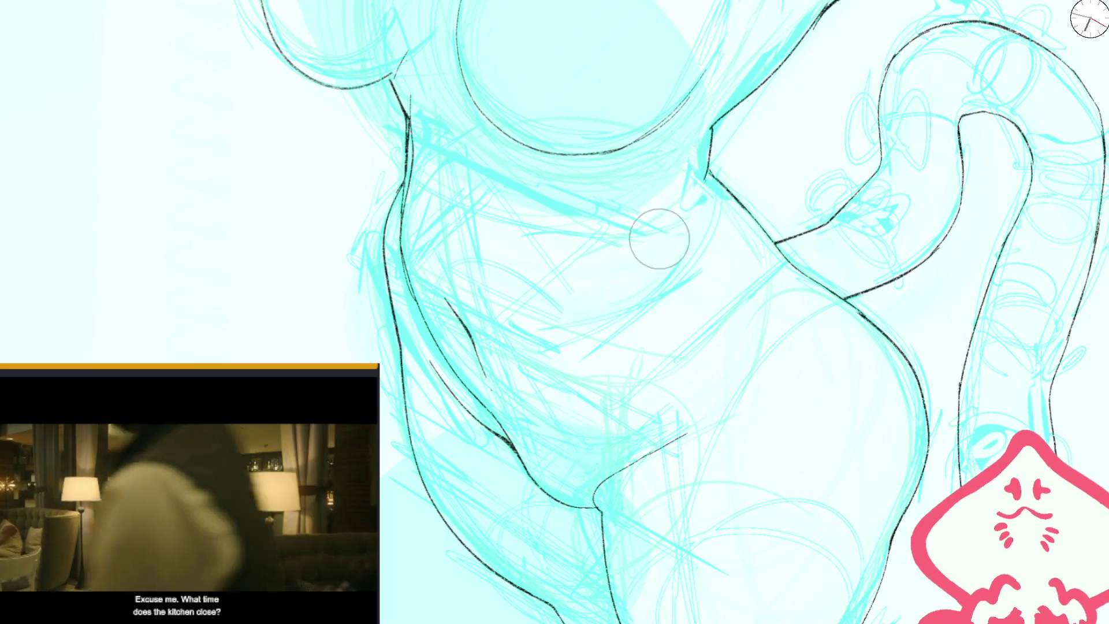
key("ctrl+0")
left_click_drag(654, 200, 613, 319)
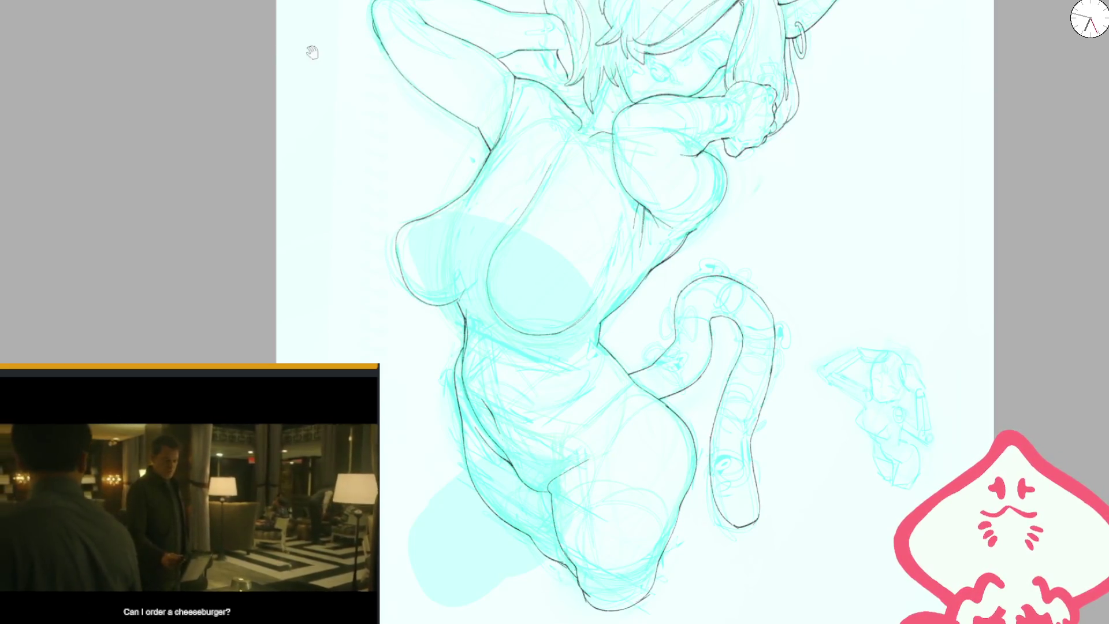
- Ink a short black stroke on the girl's head, checking it in a mirrored view
scroll(676, 233, "up", 3)
scroll(676, 234, "up", 4)
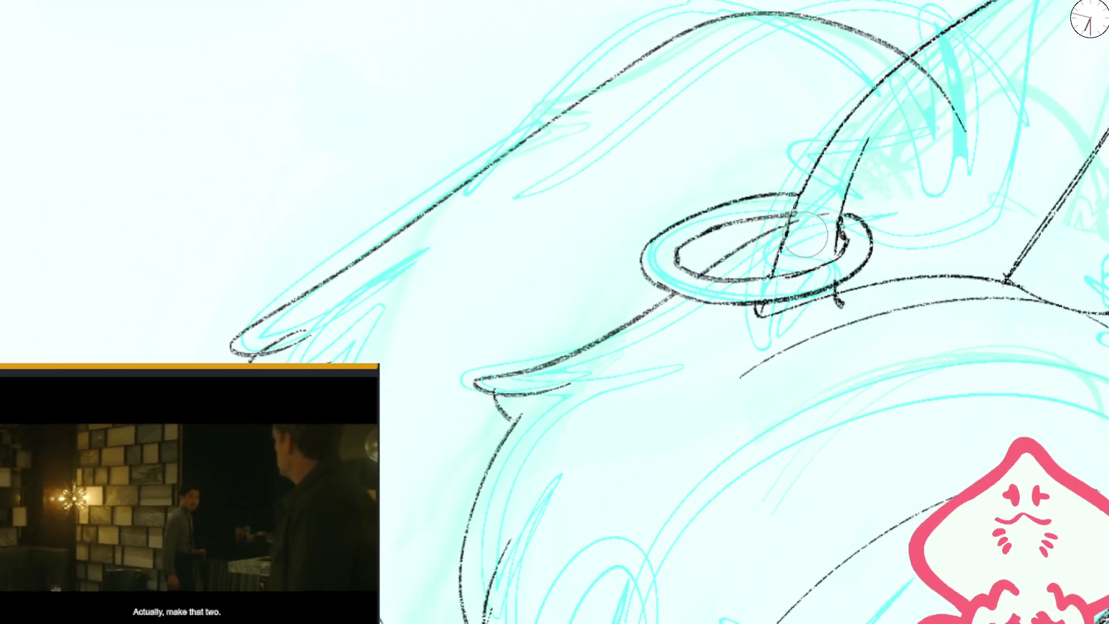
scroll(800, 254, "down", 3)
left_click_drag(797, 247, 626, 292)
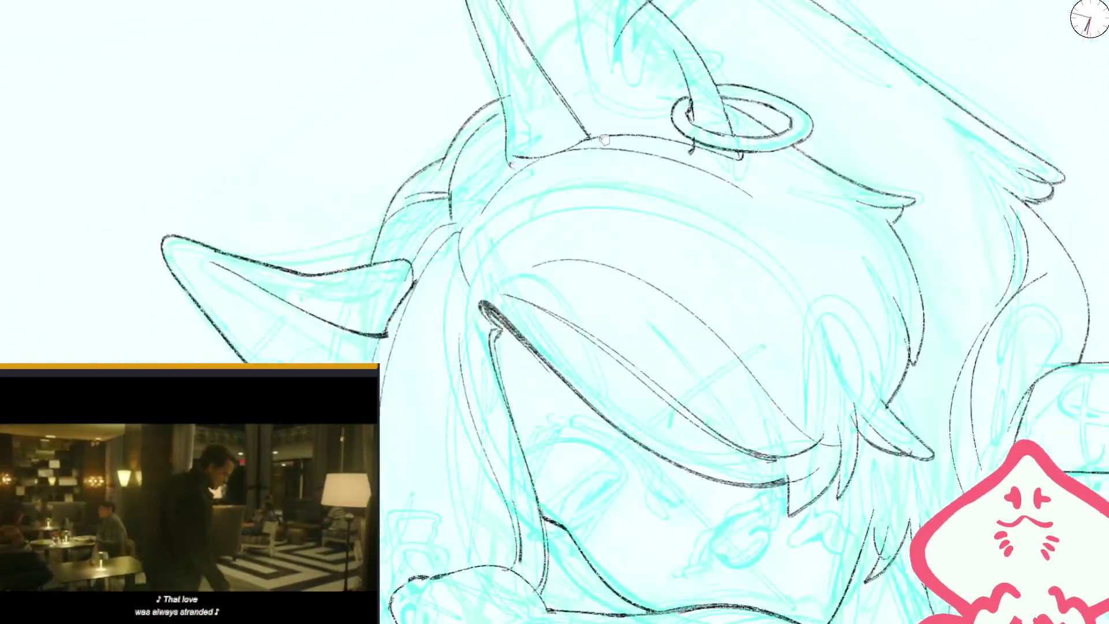
scroll(626, 292, "up", 3)
scroll(442, 367, "up", 2)
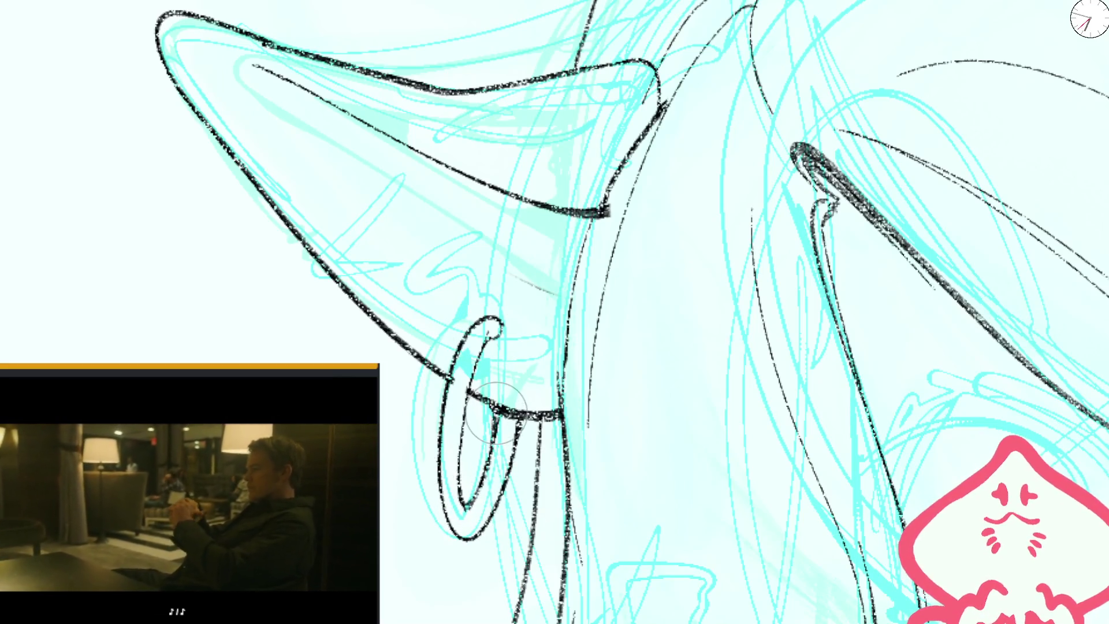
scroll(537, 370, "down", 2)
scroll(537, 370, "down", 3)
mouse_move(721, 157)
left_mouse_down()
mouse_move(637, 187)
mouse_move(508, 271)
left_mouse_up()
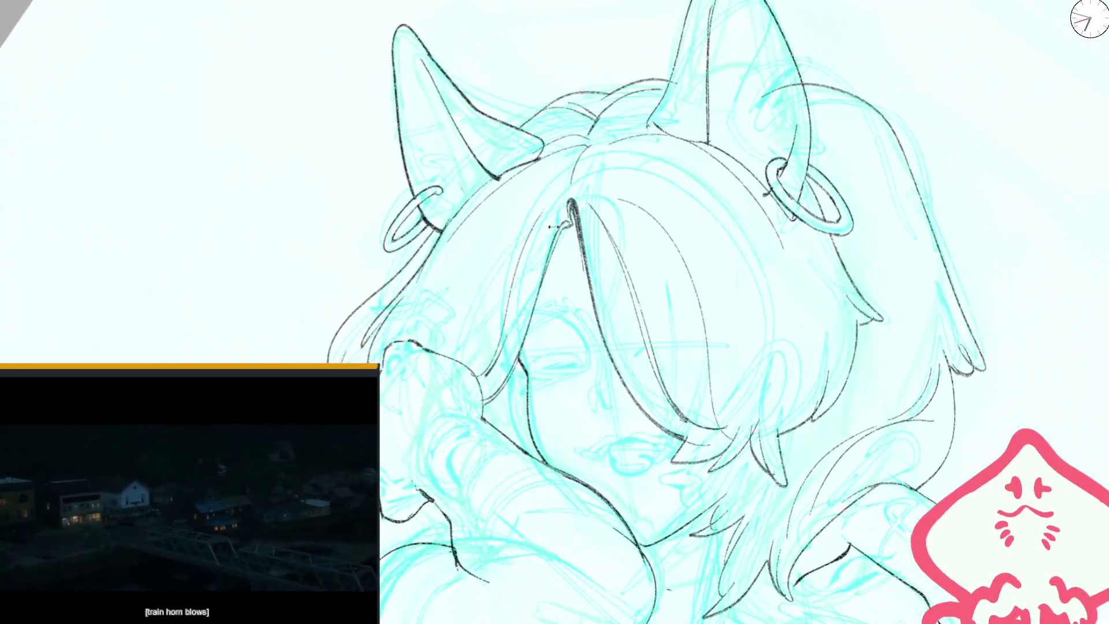
scroll(509, 272, "up", 4)
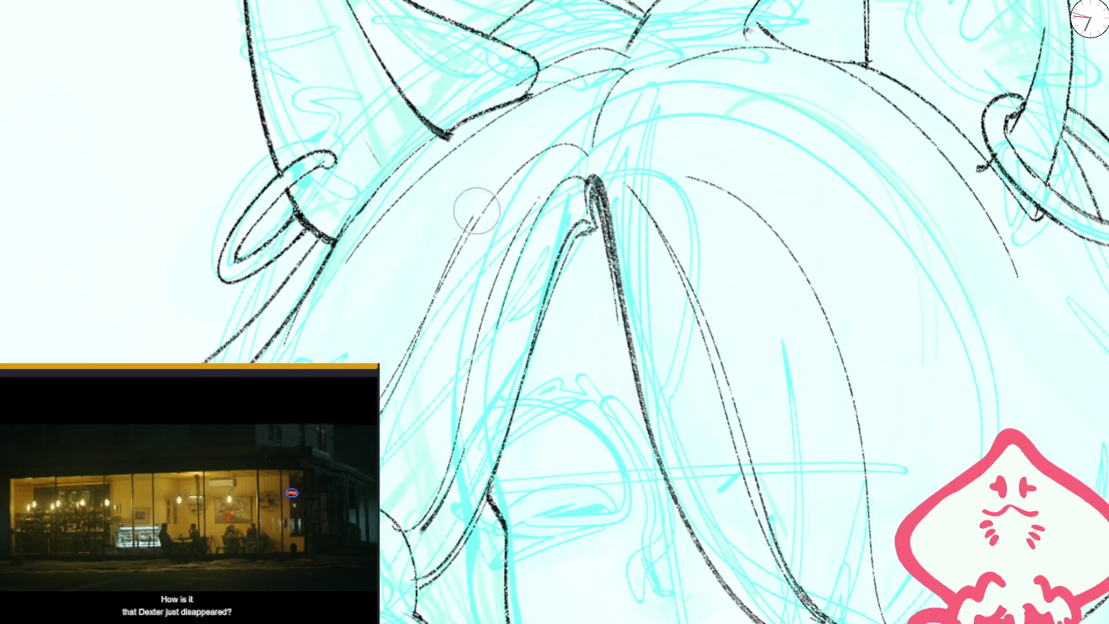
scroll(469, 222, "down", 3)
scroll(469, 222, "down", 3)
scroll(572, 238, "up", 5)
left_click_drag(571, 238, 607, 239)
scroll(744, 317, "down", 3)
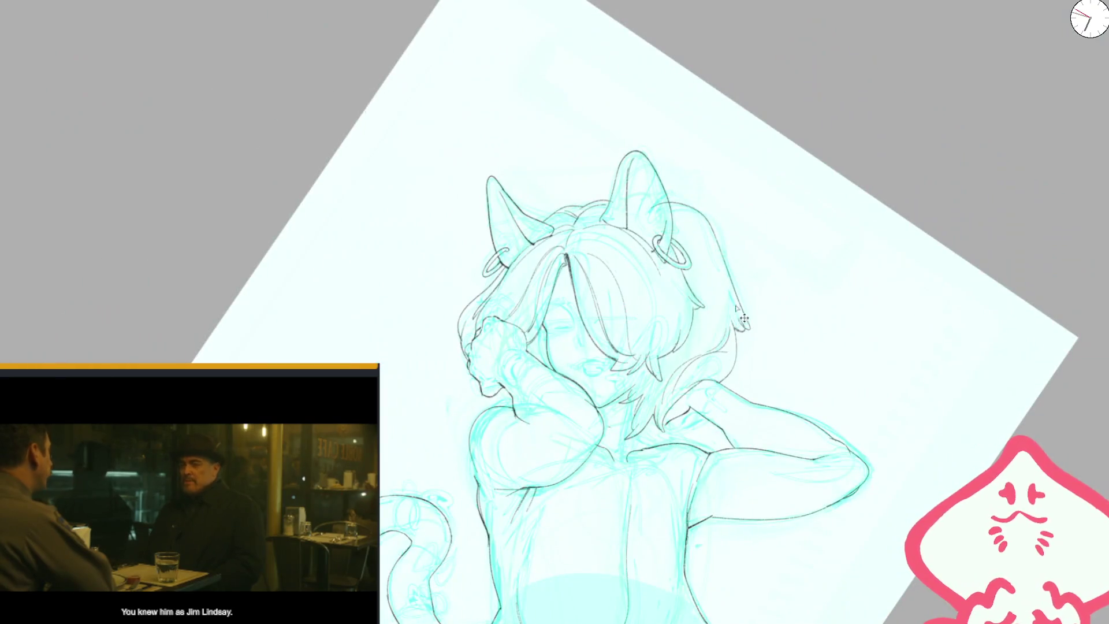
scroll(654, 353, "up", 5)
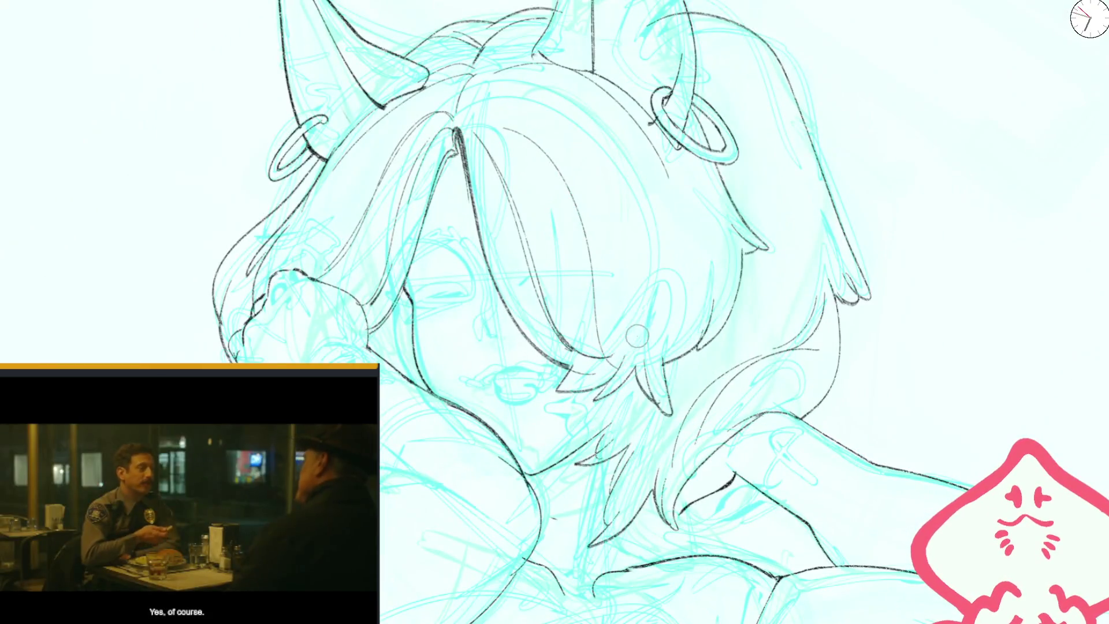
scroll(514, 334, "up", 2)
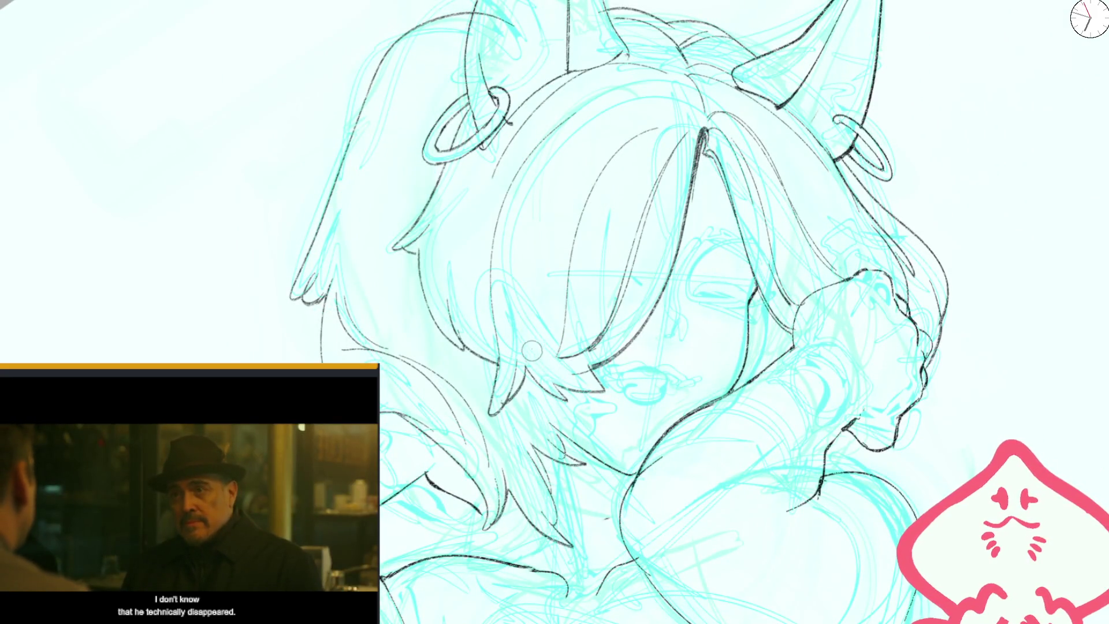
scroll(533, 353, "down", 5)
scroll(591, 294, "up", 5)
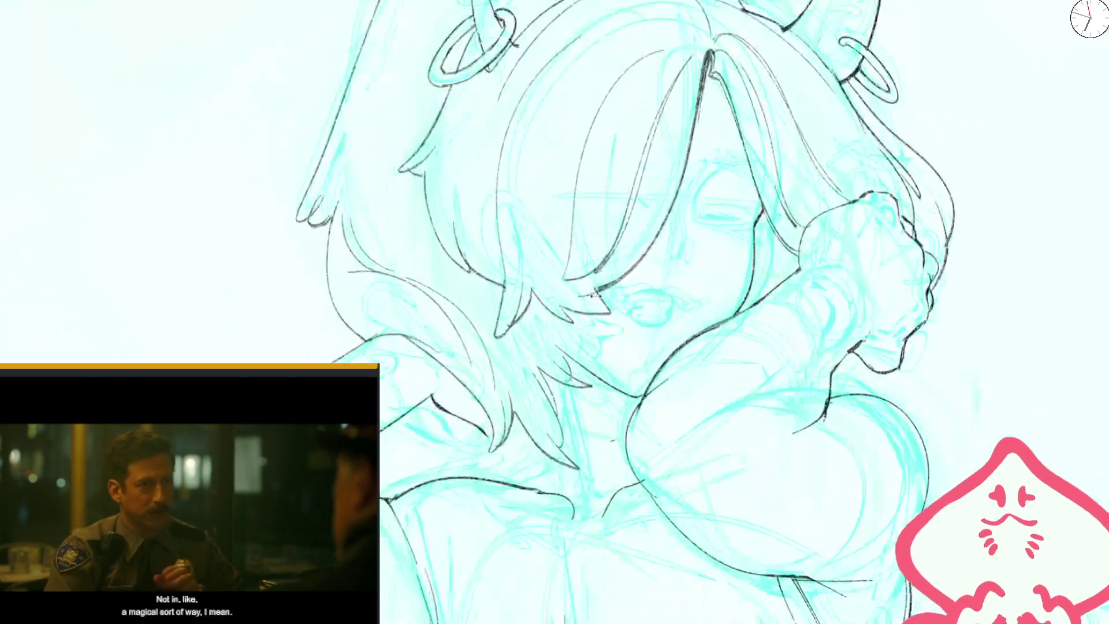
scroll(592, 294, "up", 2)
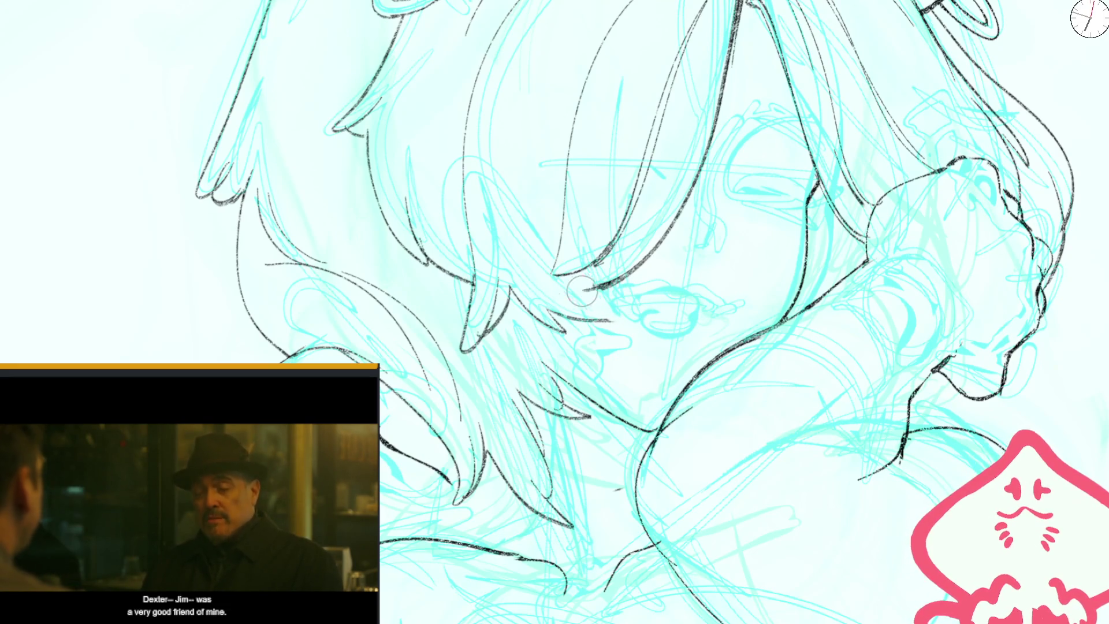
scroll(621, 297, "down", 5)
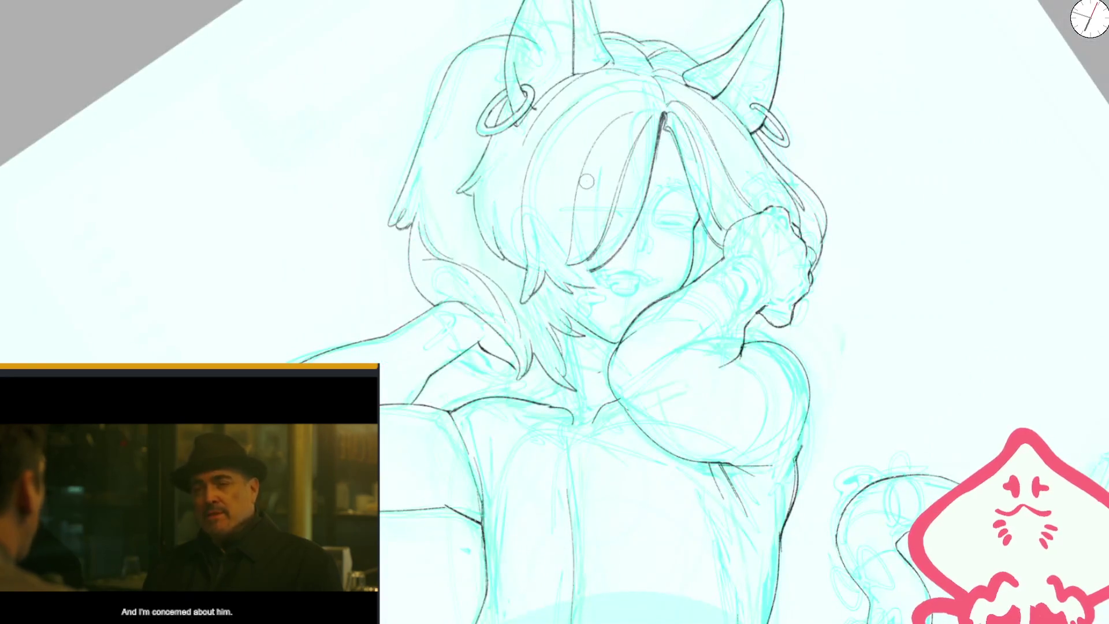
scroll(568, 217, "up", 1)
scroll(568, 218, "up", 2)
scroll(579, 283, "up", 2)
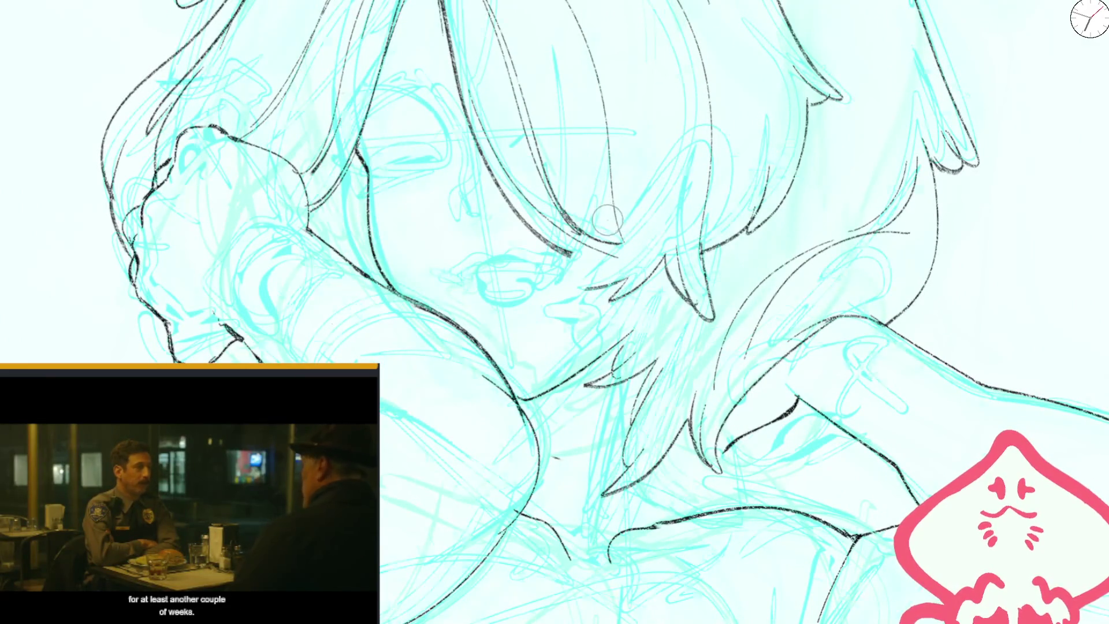
key("m")
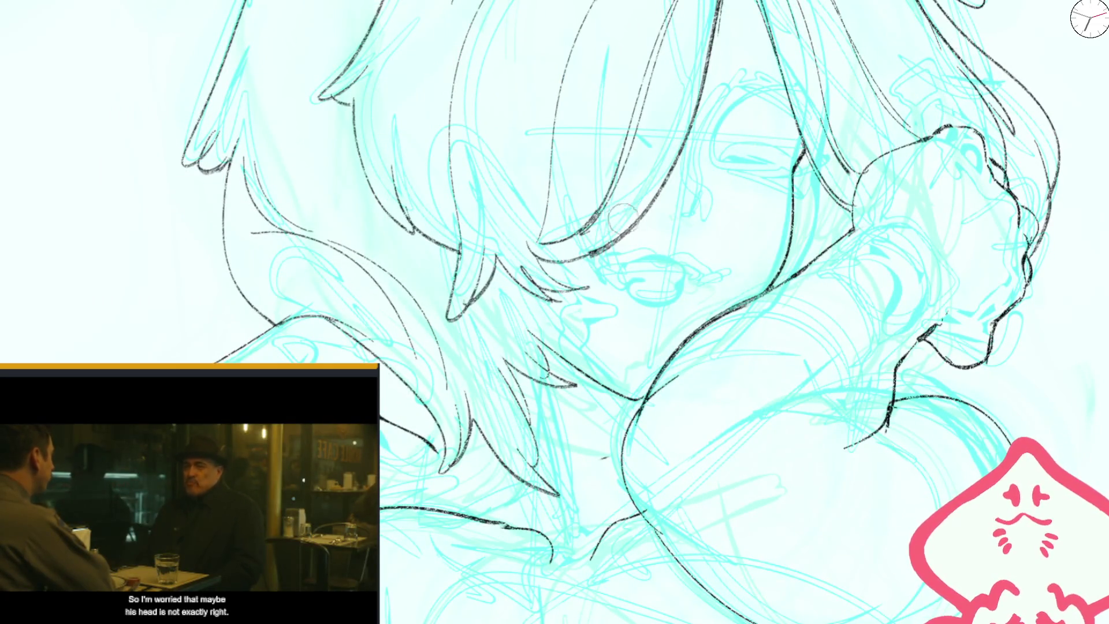
key("ctrl+0")
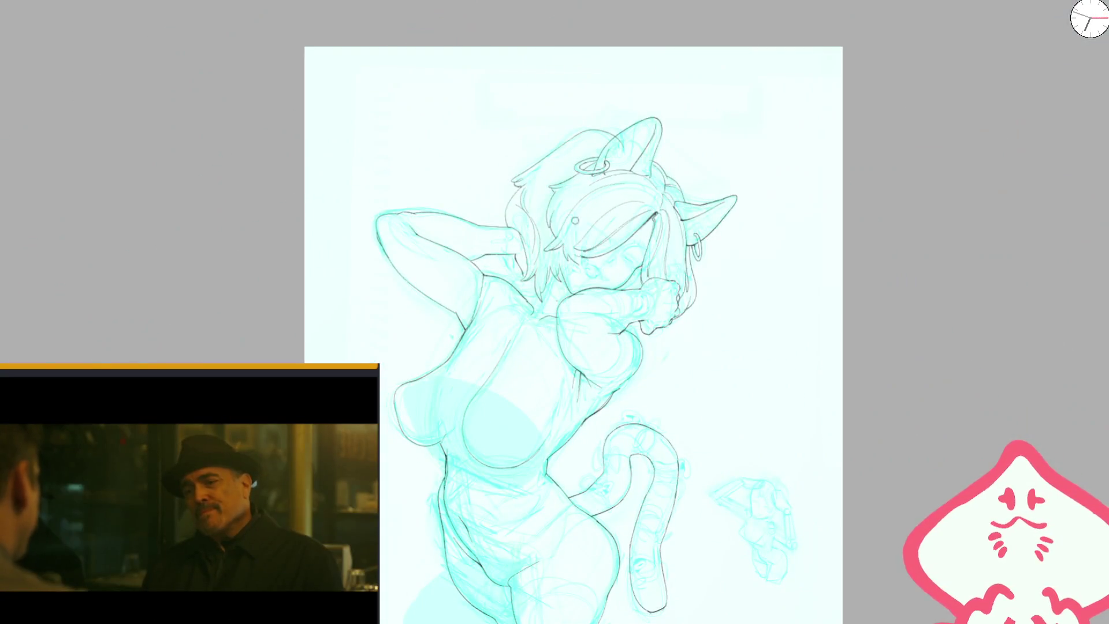
- Draw a dark line over the sketch on the girl's face, then mirror and zoom out to review
scroll(575, 220, "up", 5)
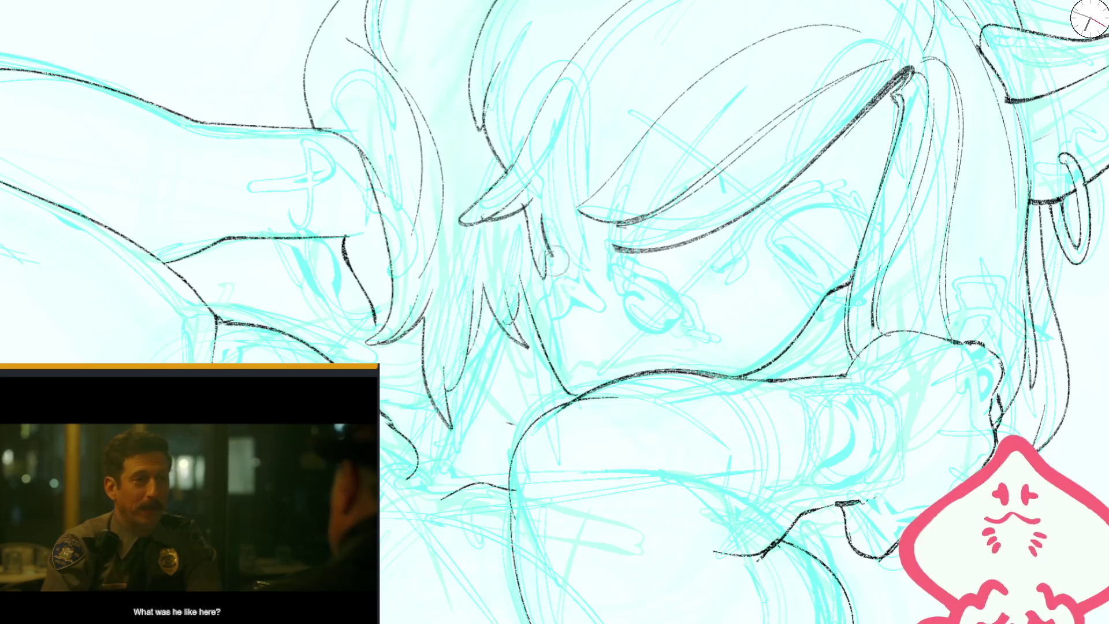
scroll(551, 254, "down", 2)
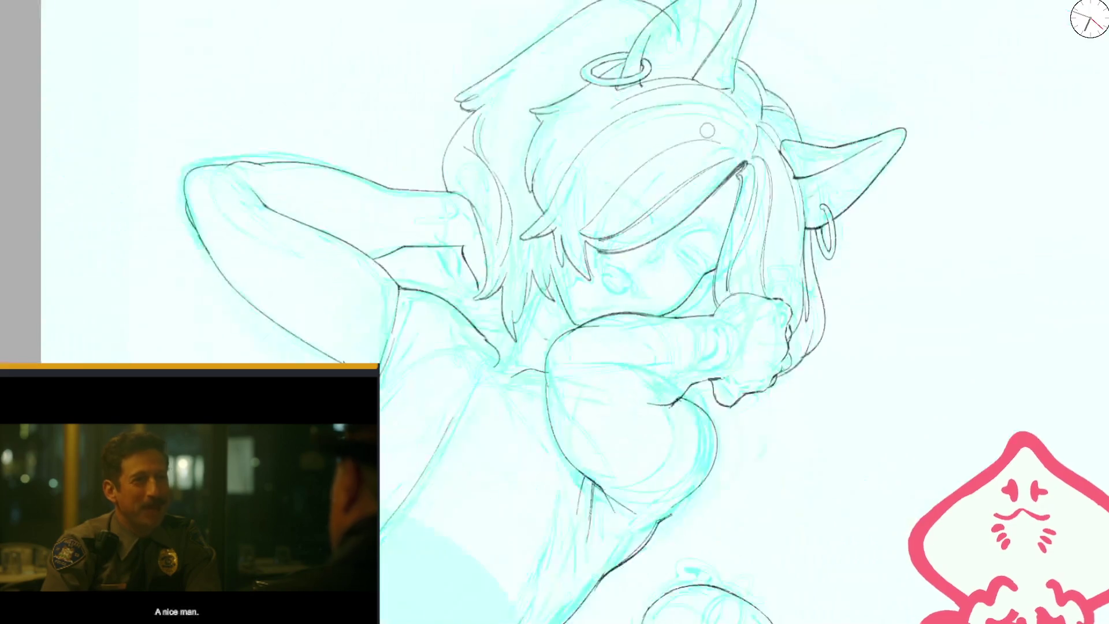
scroll(709, 132, "down", 1)
scroll(568, 296, "up", 2)
scroll(568, 295, "up", 2)
scroll(567, 296, "up", 1)
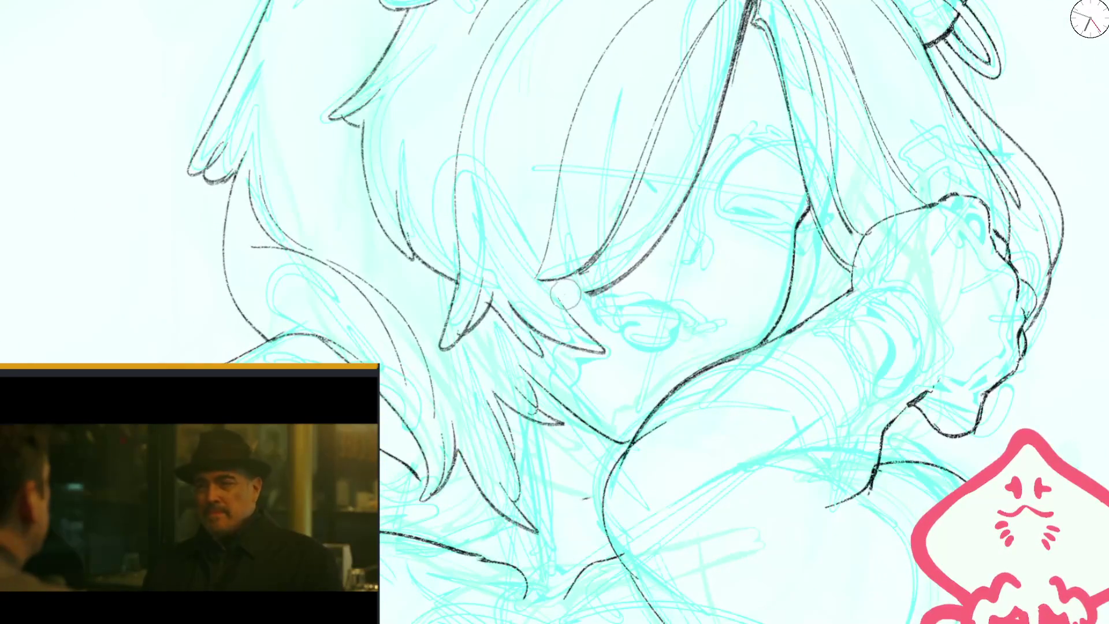
scroll(607, 258, "down", 2)
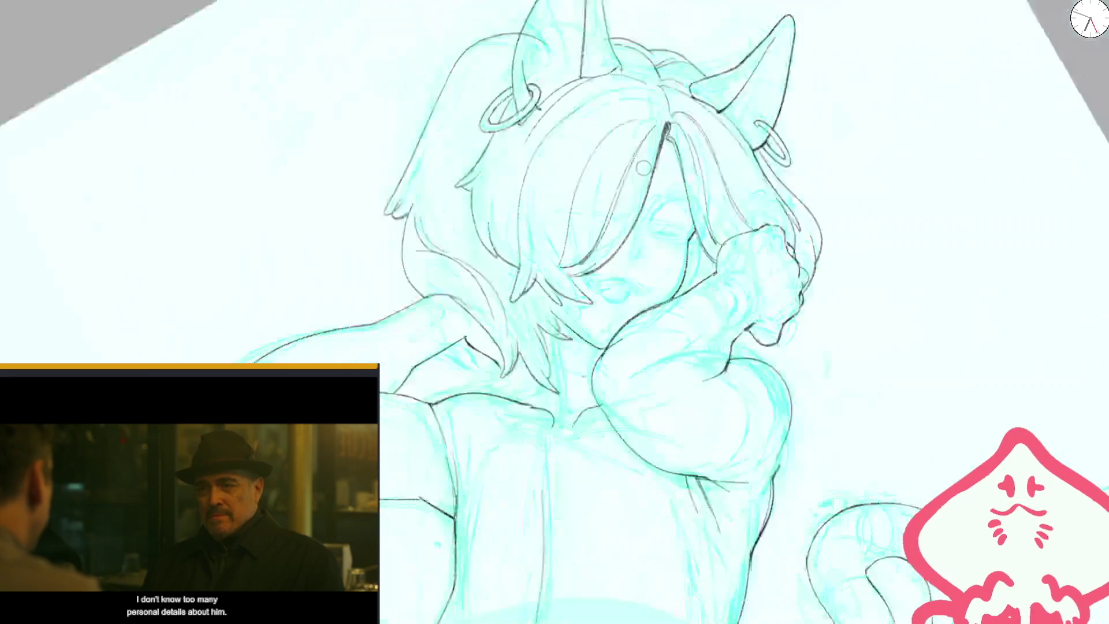
scroll(605, 242, "down", 2)
scroll(603, 223, "up", 2)
scroll(603, 223, "up", 2)
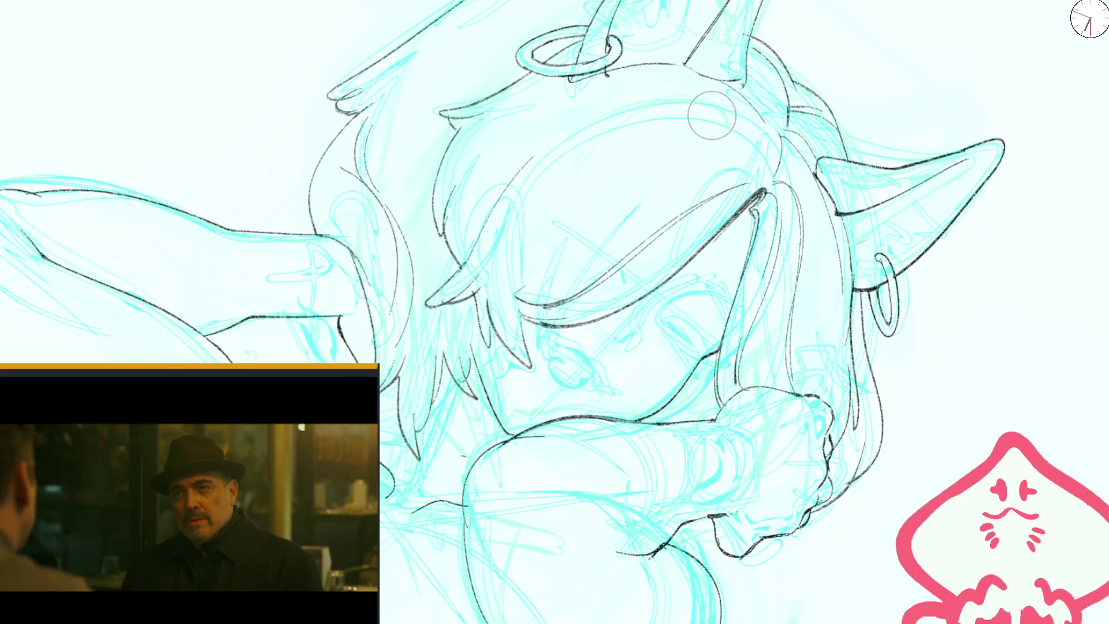
scroll(490, 255, "down", 2)
scroll(489, 255, "down", 2)
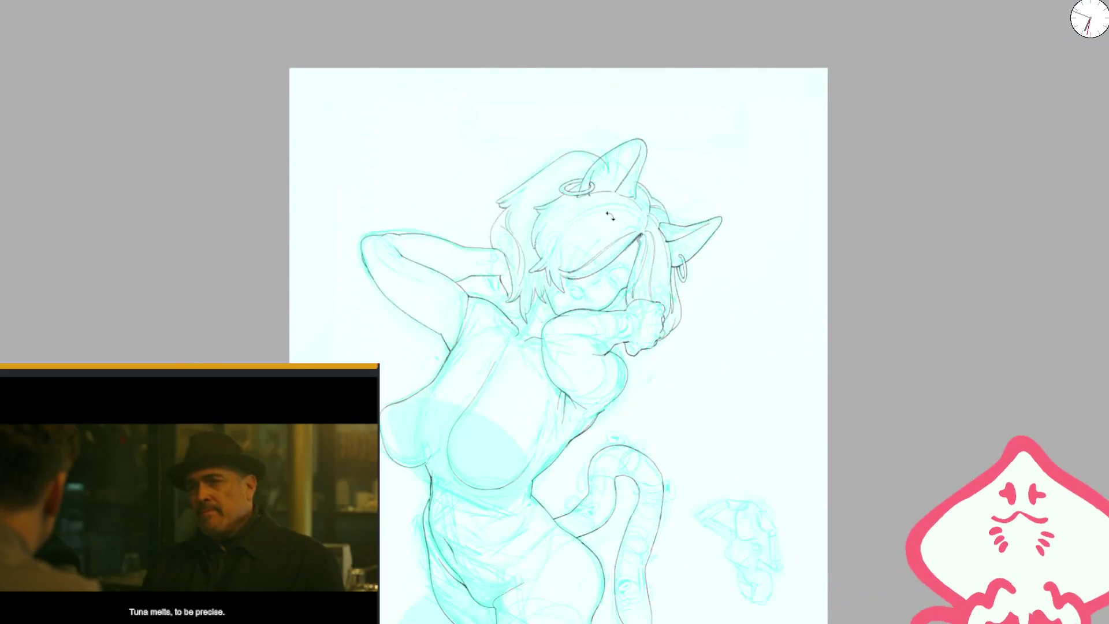
scroll(622, 369, "up", 5)
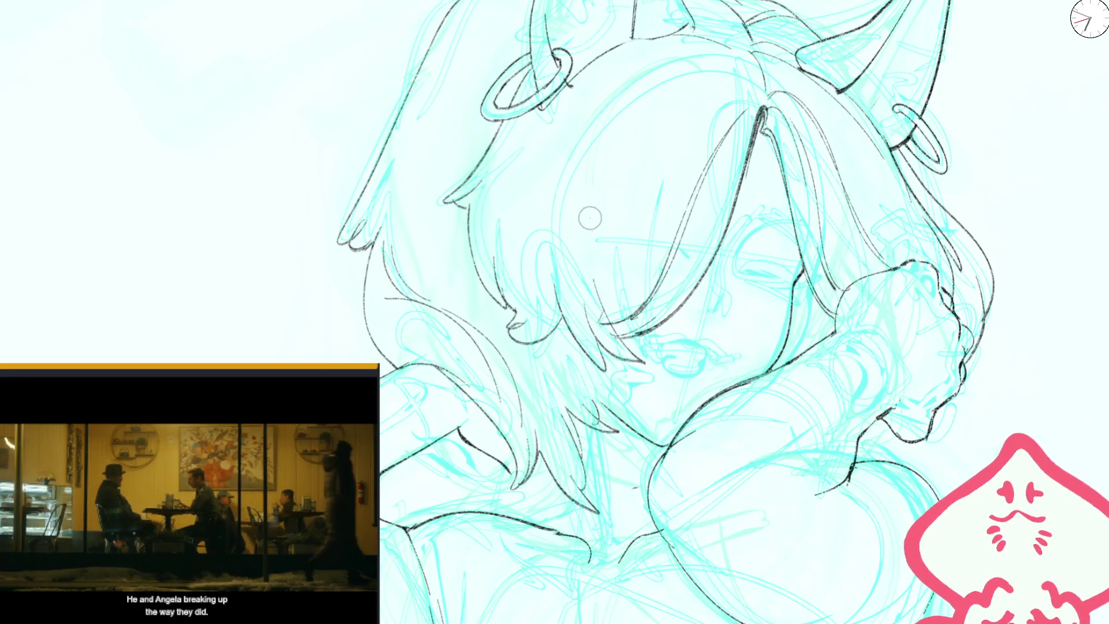
left_click_drag(623, 360, 531, 282)
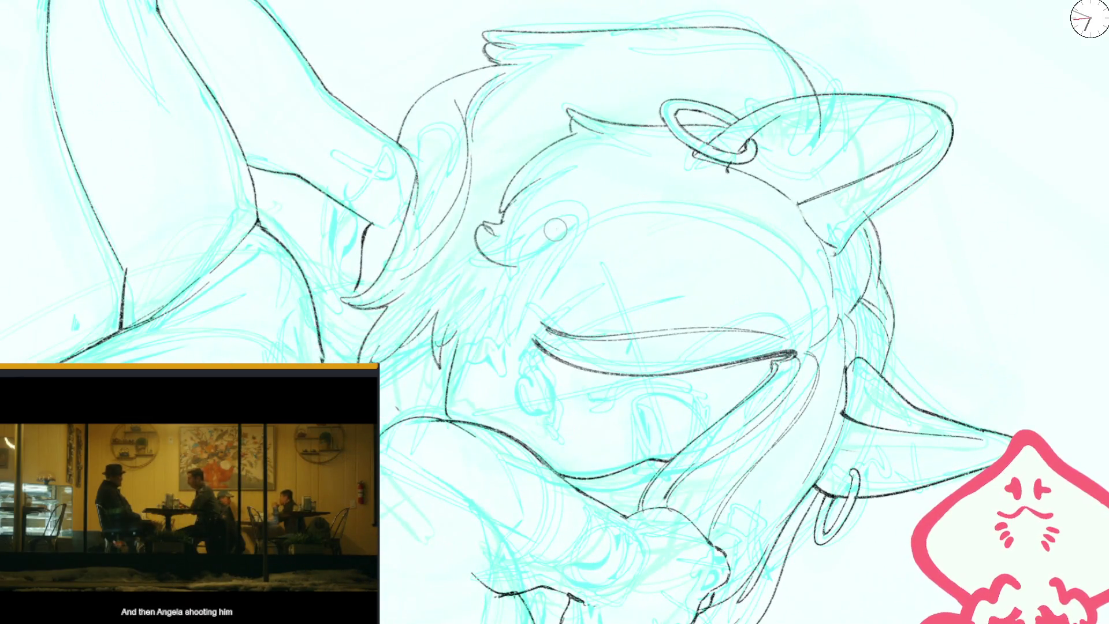
left_click_drag(500, 349, 579, 292)
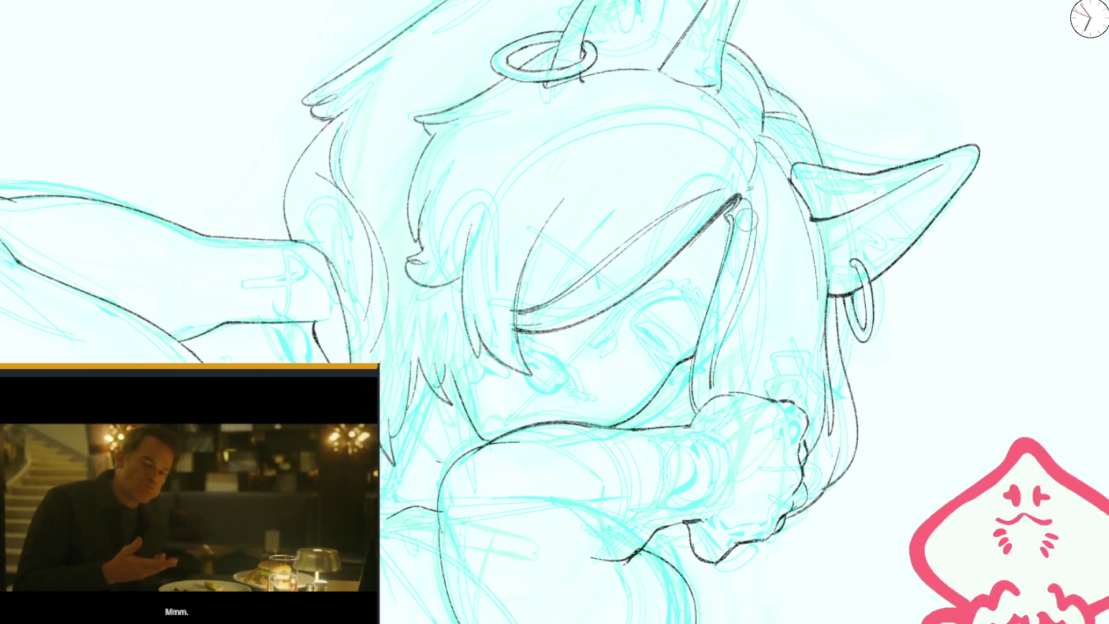
scroll(747, 225, "down", 2)
key("m")
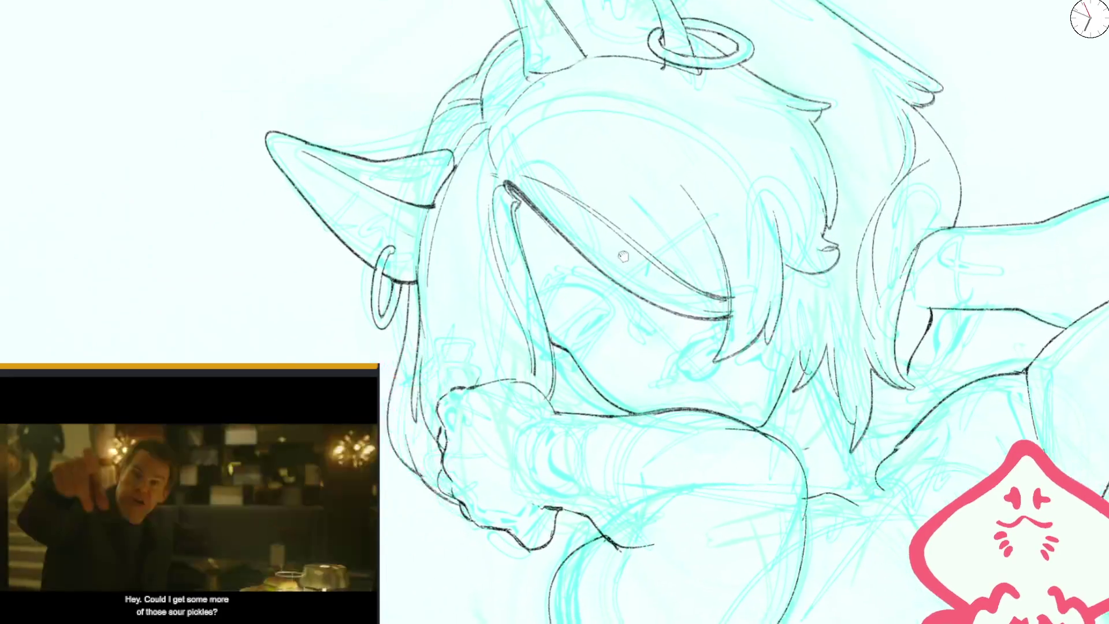
scroll(520, 166, "up", 2)
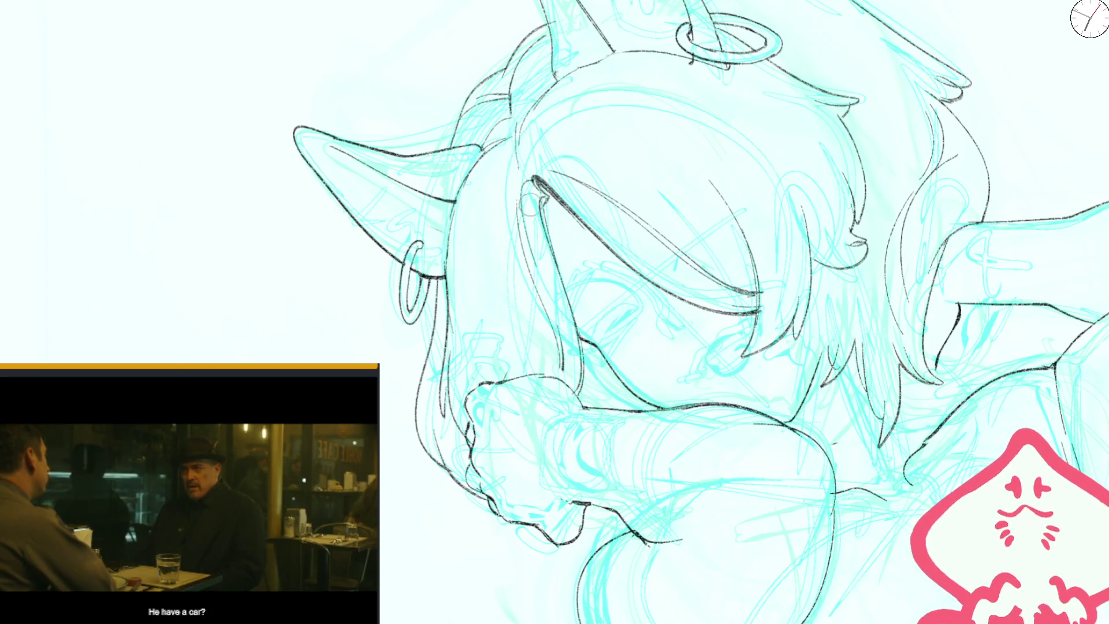
key("ctrl+0")
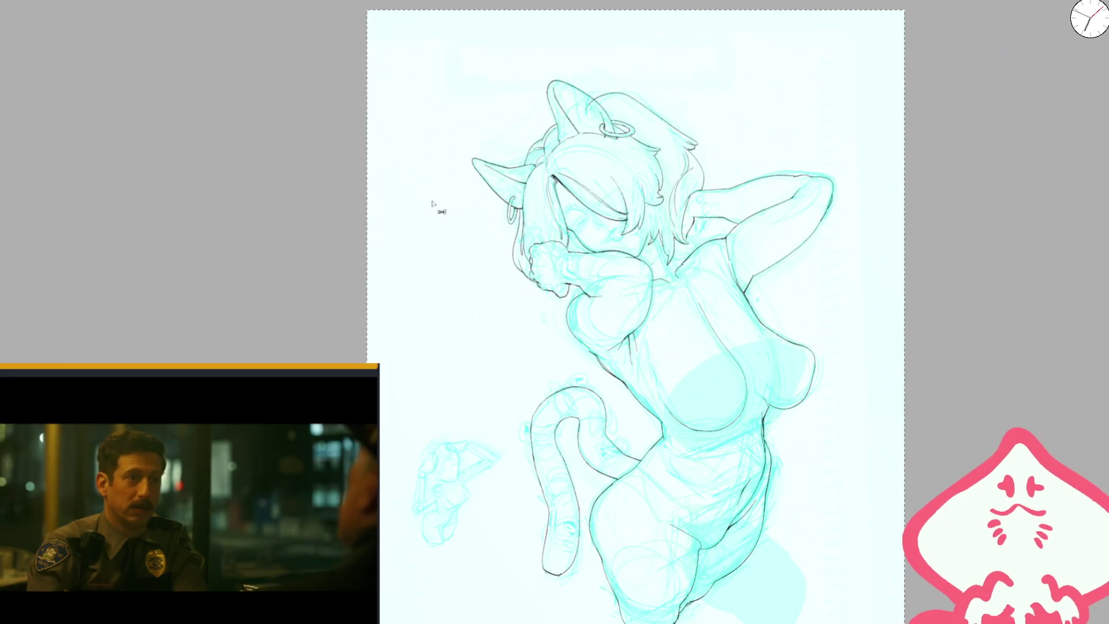
- Ink the visible eye's curve with darkened upper and lower lid lines
key("m")
left_click_drag(662, 233, 519, 241)
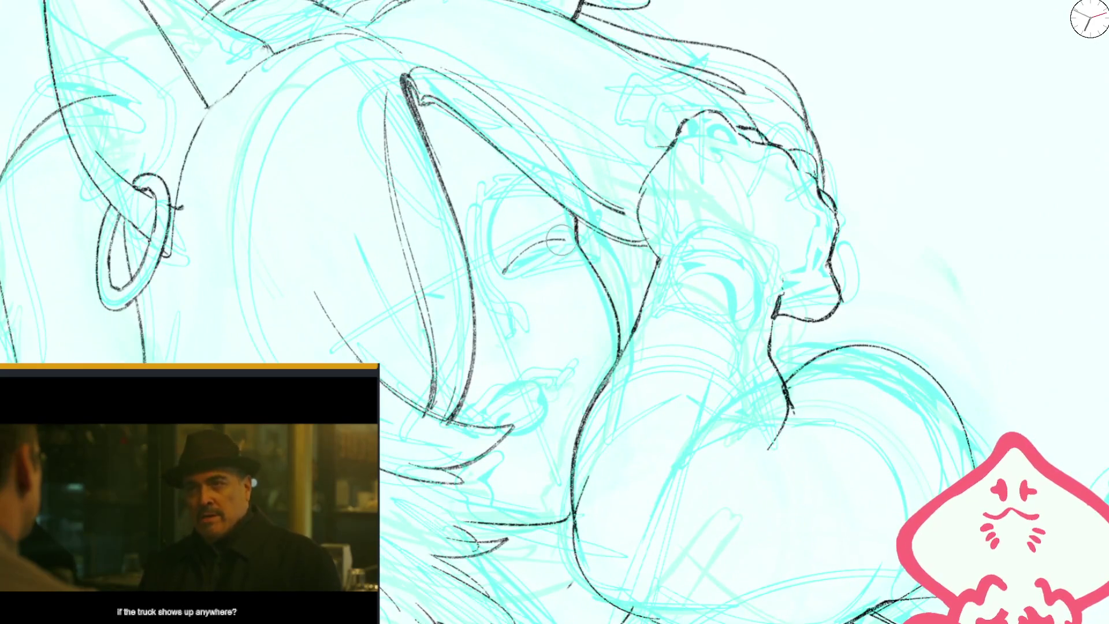
left_click_drag(500, 275, 574, 234)
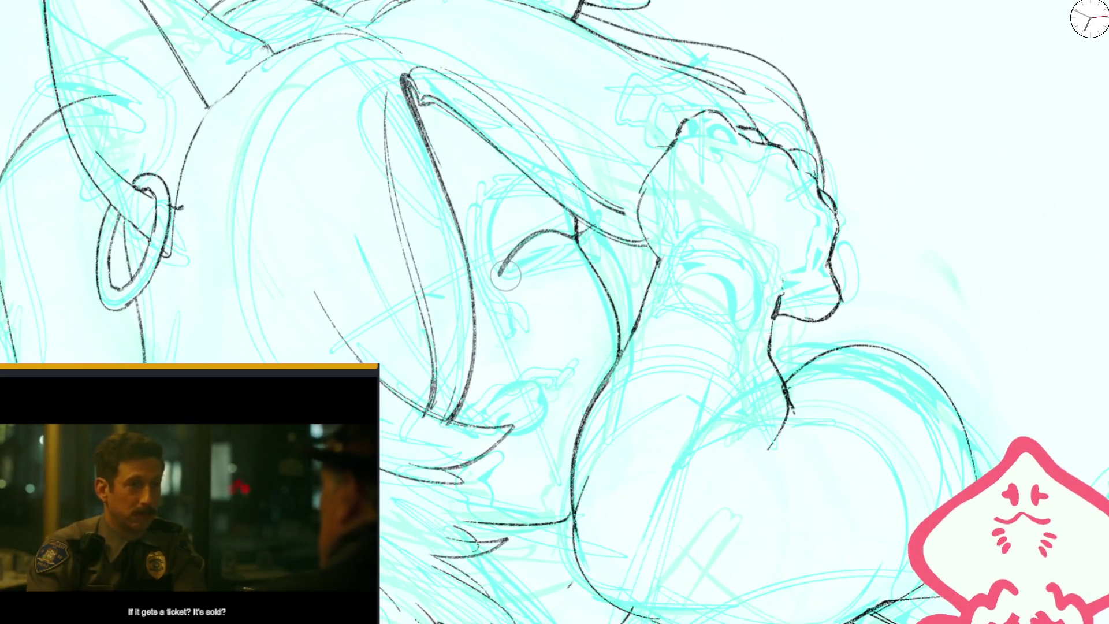
left_click_drag(503, 268, 573, 238)
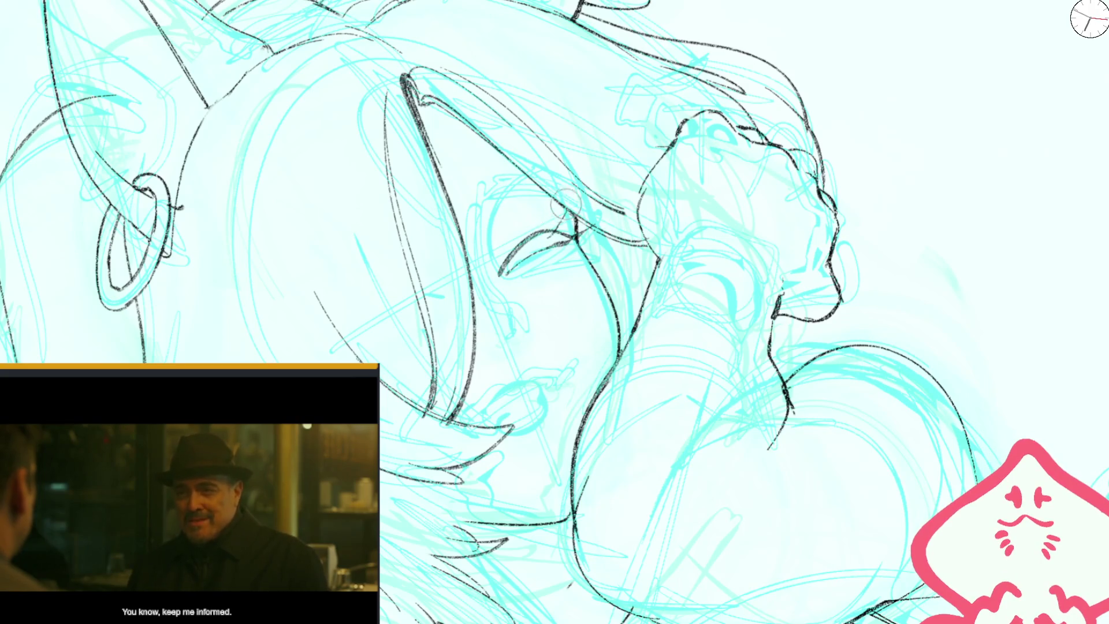
left_click_drag(503, 272, 567, 247)
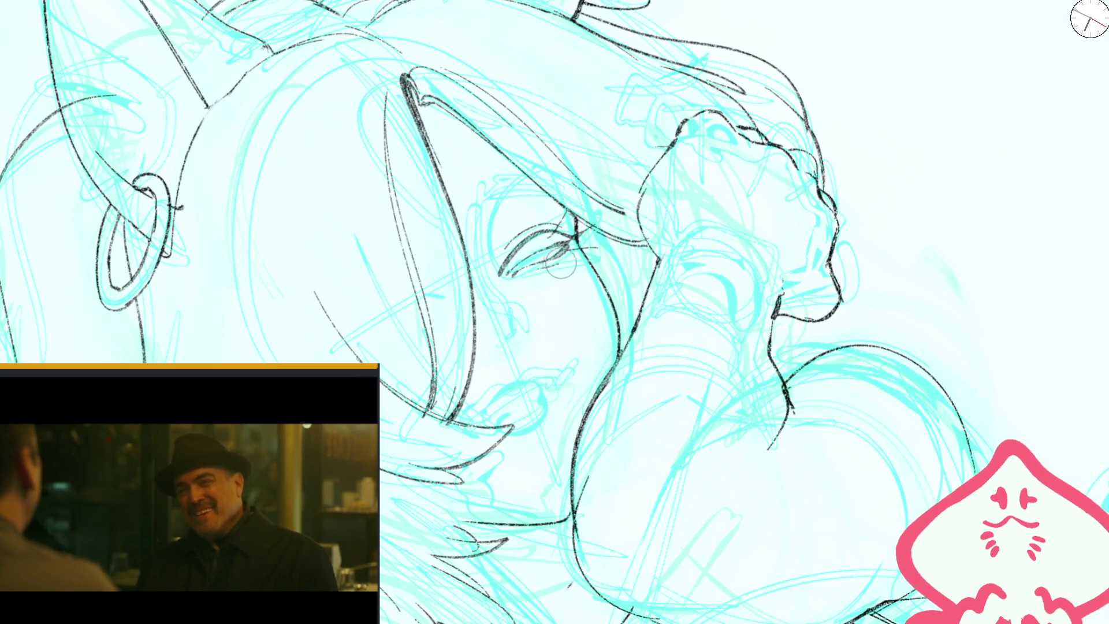
- Draw the eyebrow arc above the eye and a line curving down beside the cheek
mouse_move(482, 230)
left_mouse_down()
mouse_move(519, 203)
mouse_move(574, 199)
left_mouse_up()
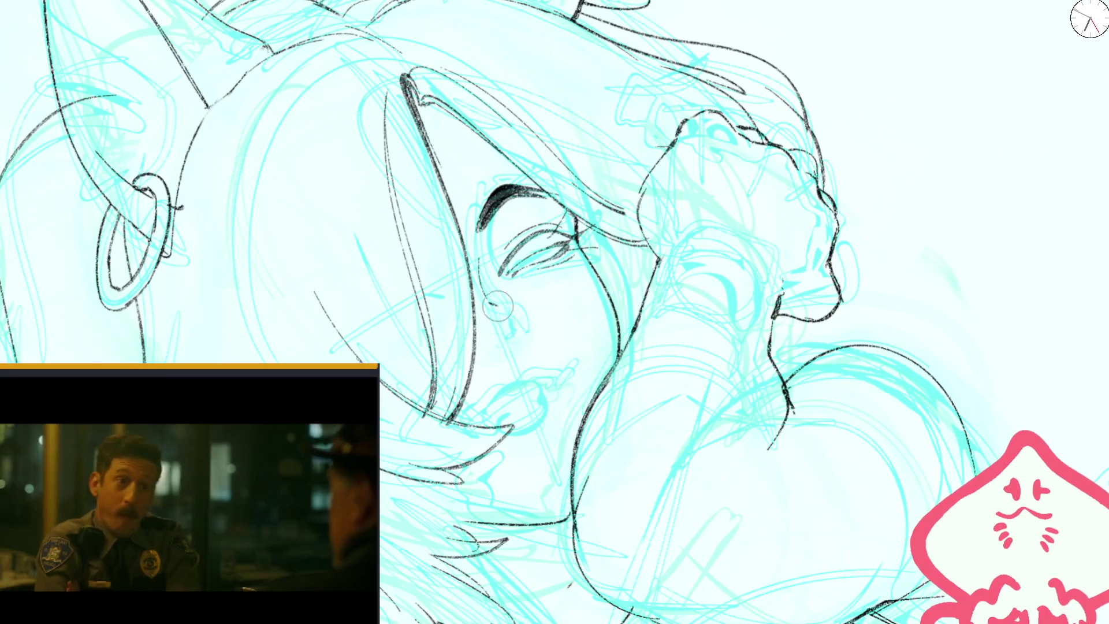
left_click_drag(501, 295, 518, 341)
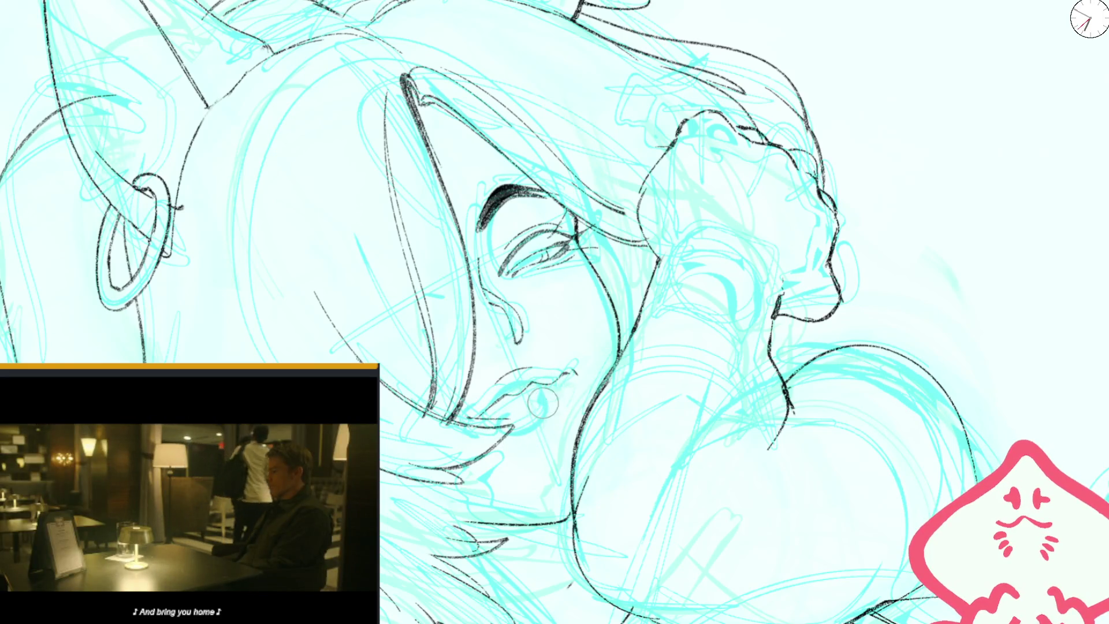
scroll(514, 442, "down", 5)
scroll(715, 375, "up", 3)
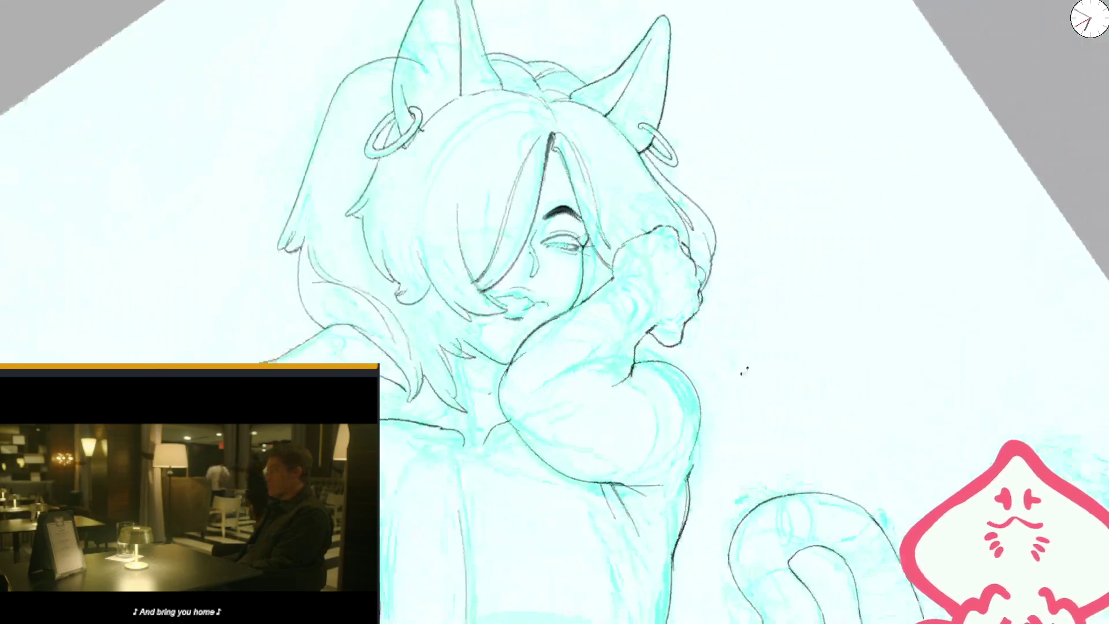
- Ink the girl's lips in black over the cyan sketch
scroll(698, 374, "down", 2)
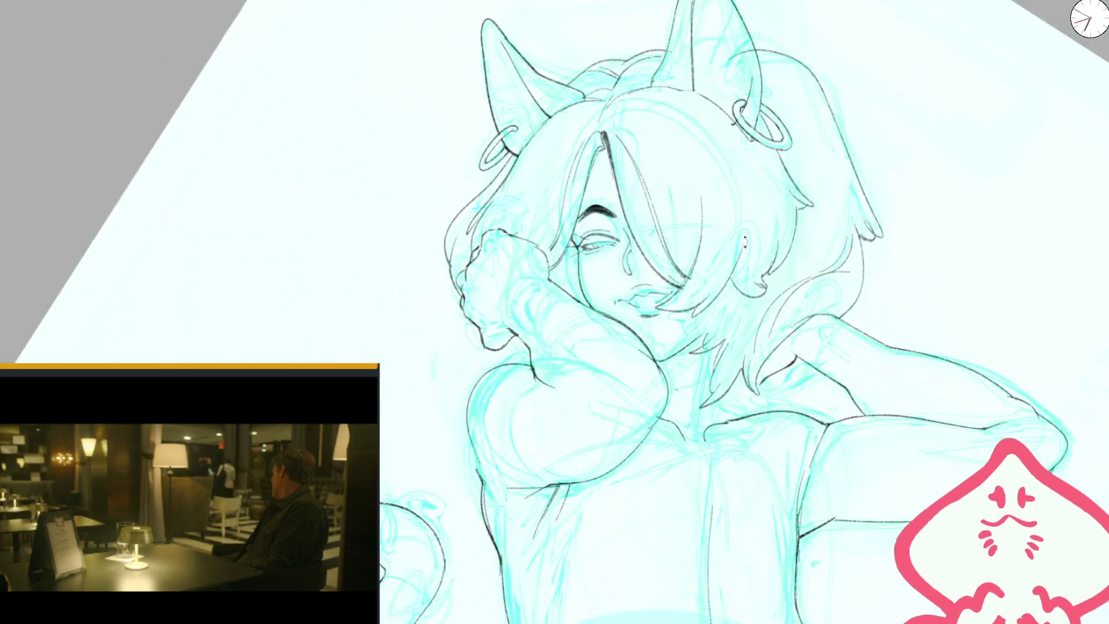
scroll(587, 341, "up", 5)
scroll(587, 341, "up", 2)
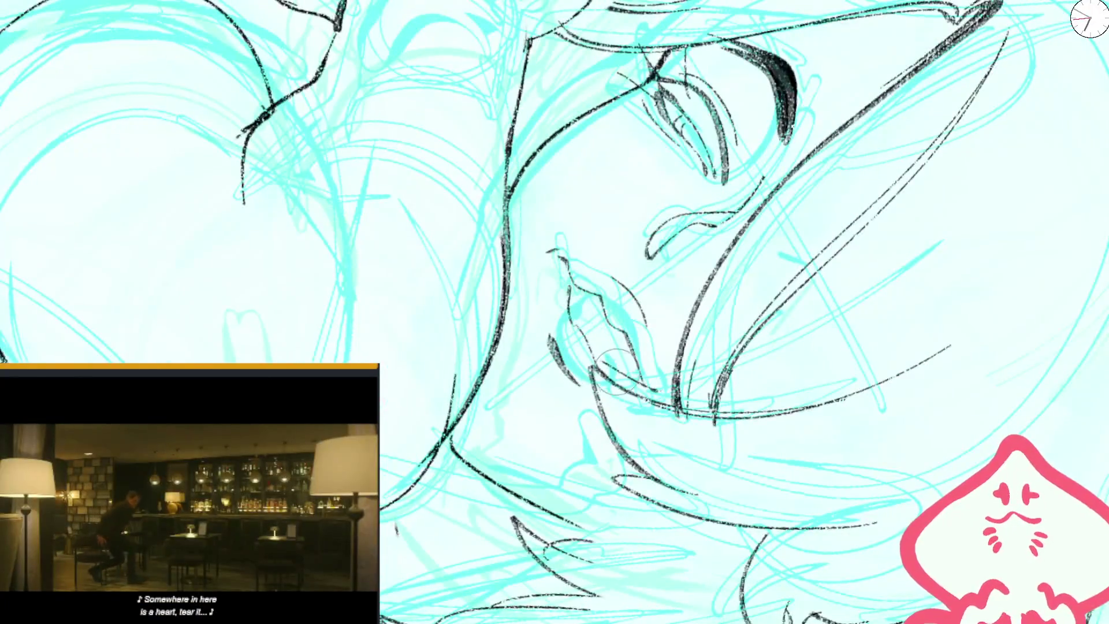
scroll(597, 289, "down", 3)
scroll(664, 248, "up", 2)
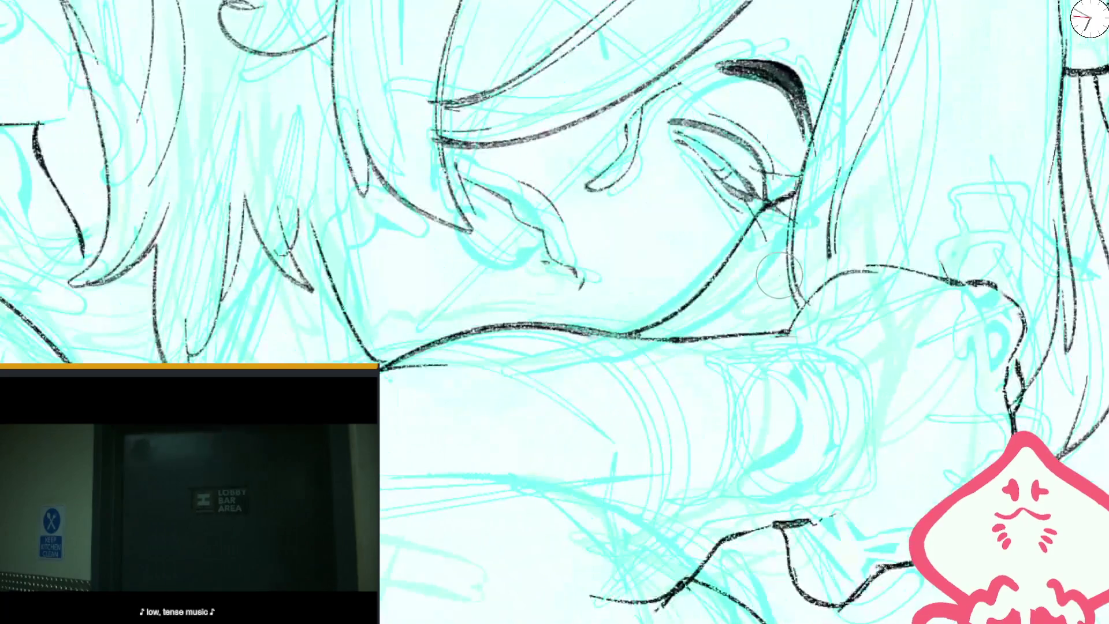
scroll(635, 277, "up", 2)
scroll(601, 306, "up", 1)
left_click_drag(529, 355, 572, 402)
left_click_drag(534, 335, 514, 405)
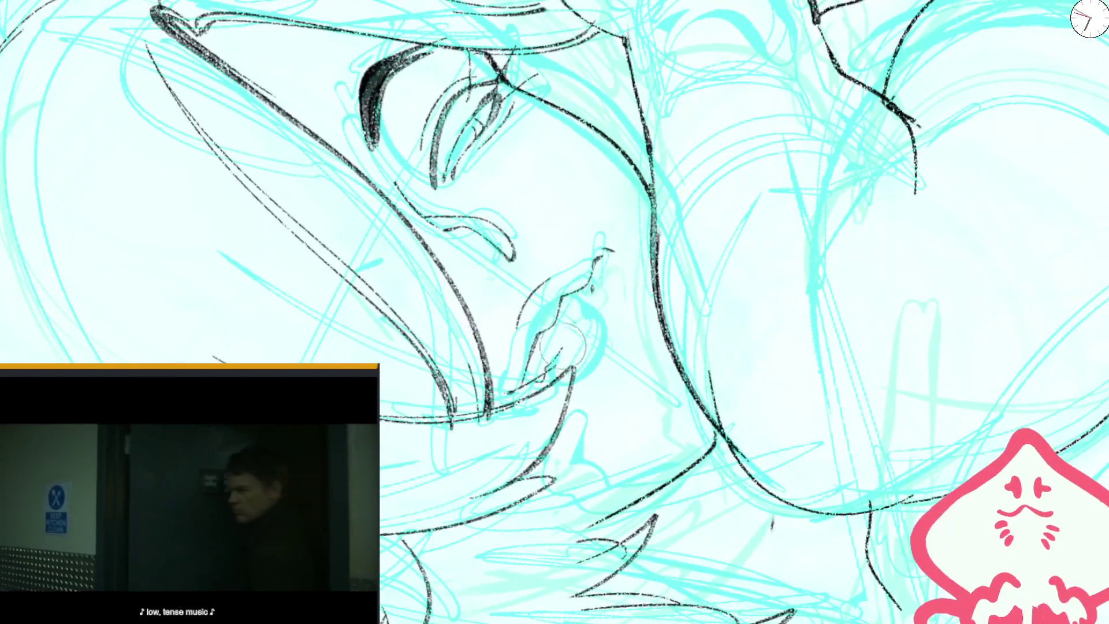
left_click_drag(583, 324, 618, 268)
- Add a line under the lower lip, then mirror and zoom out to see the whole figure
scroll(675, 241, "down", 1)
scroll(606, 277, "down", 1)
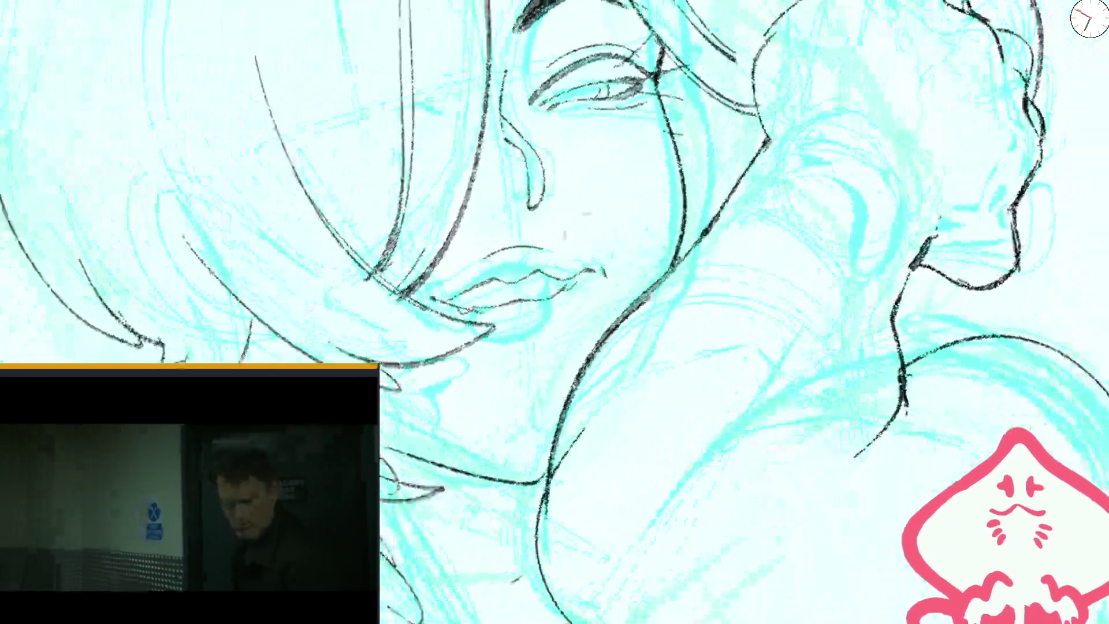
left_click_drag(479, 315, 563, 335)
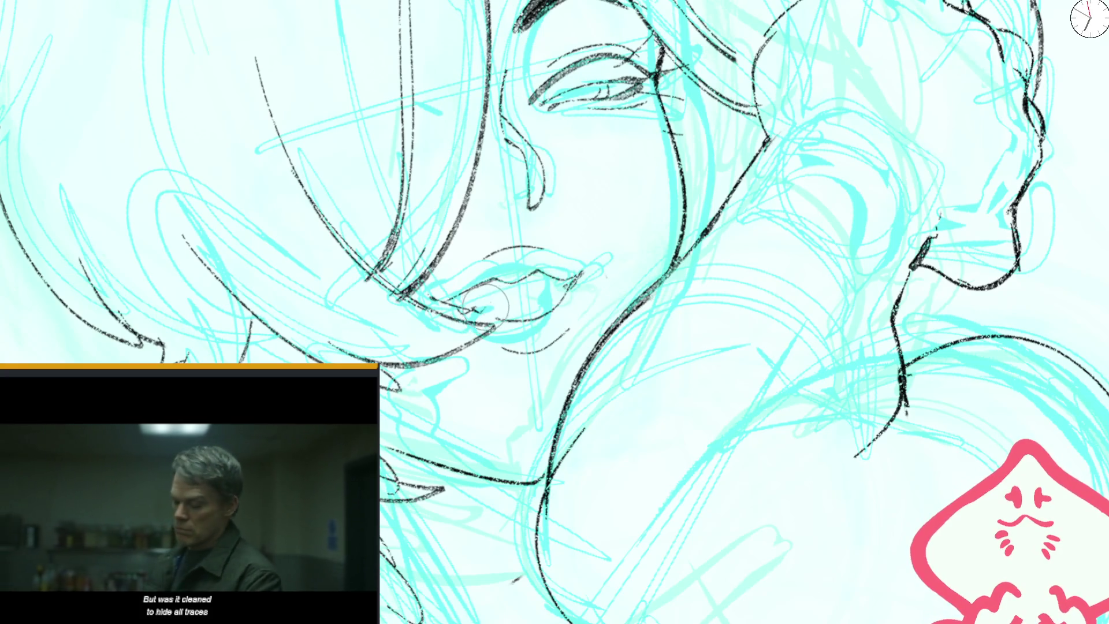
scroll(552, 293, "down", 3)
scroll(551, 293, "down", 2)
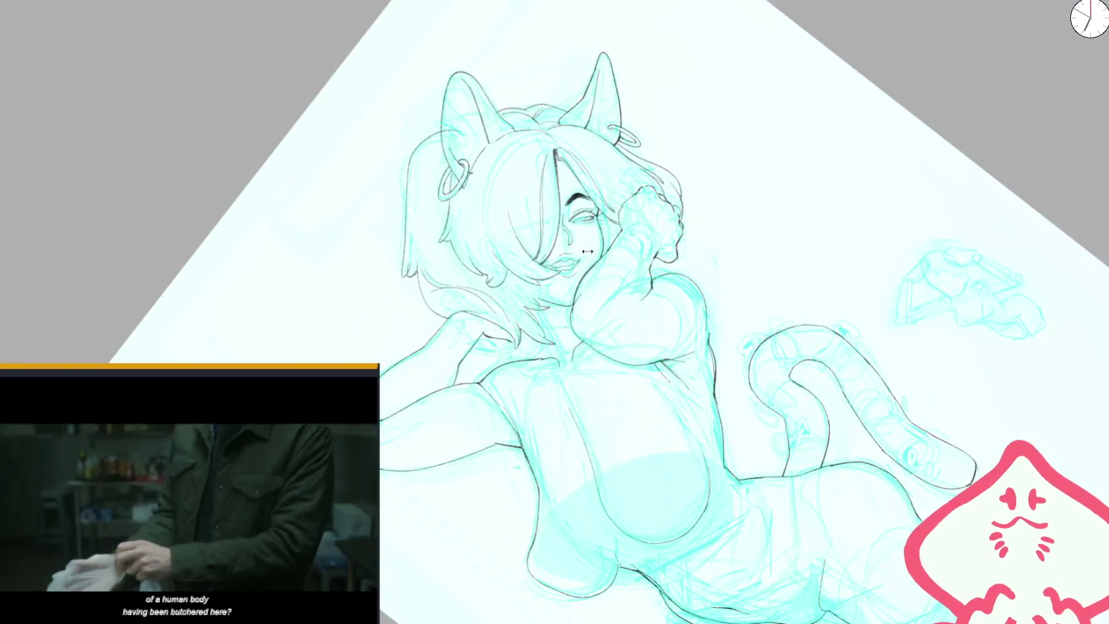
scroll(587, 249, "up", 3)
scroll(546, 300, "up", 2)
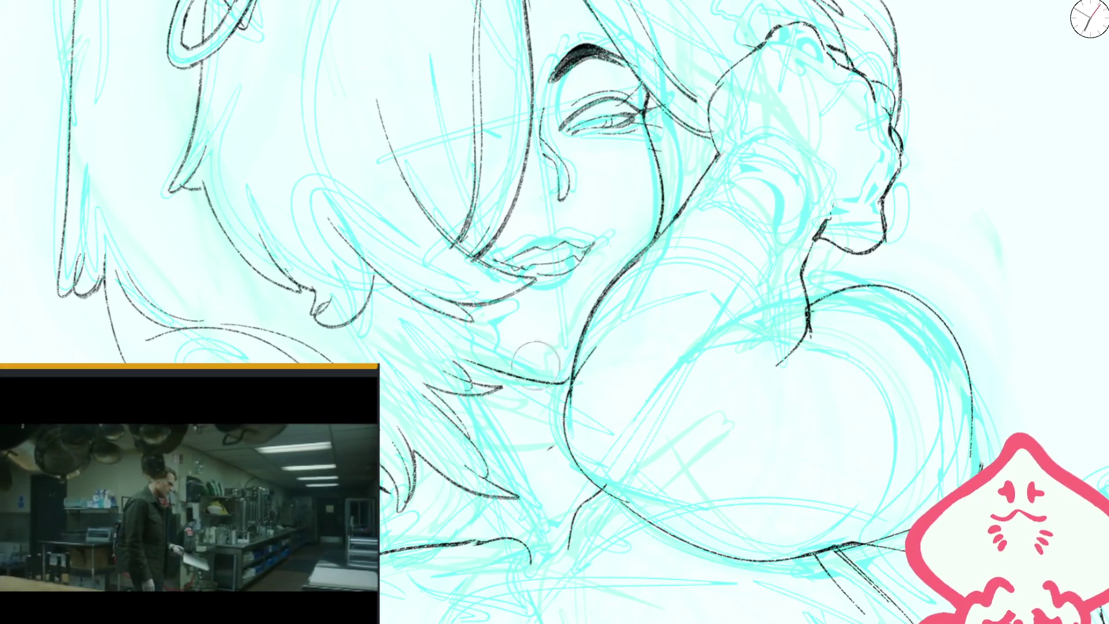
left_click_drag(553, 386, 636, 323)
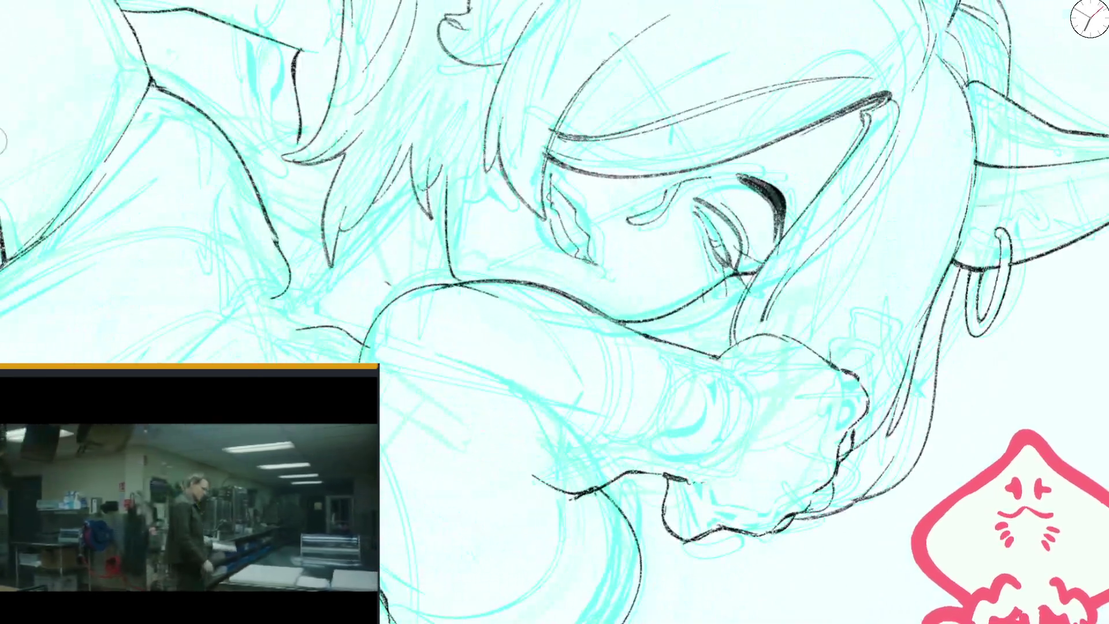
key("m")
key("m")
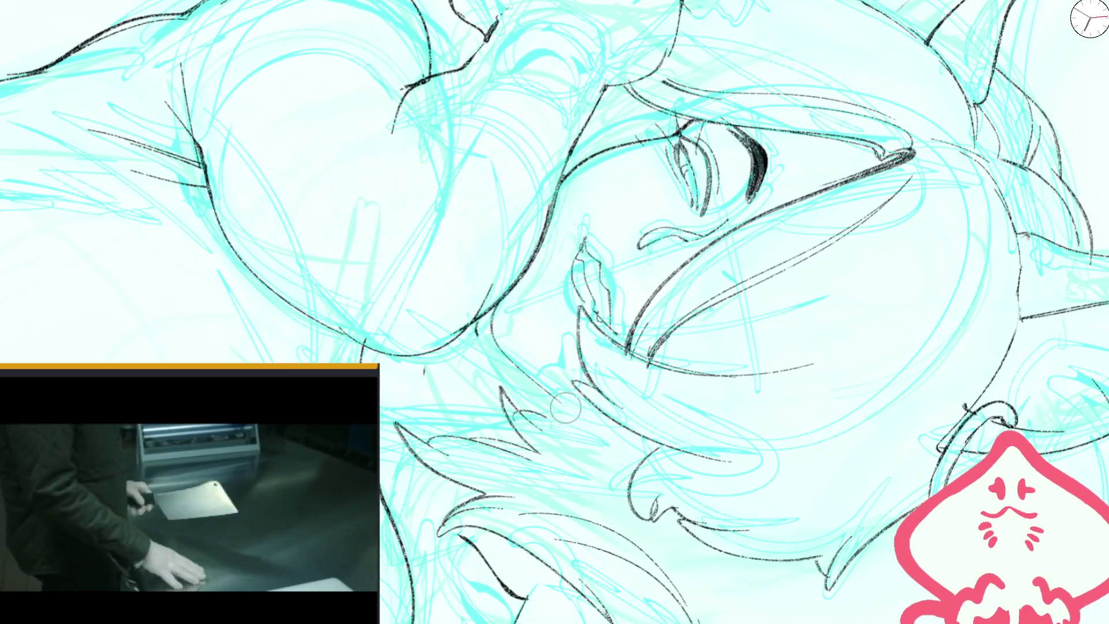
key("ctrl+0")
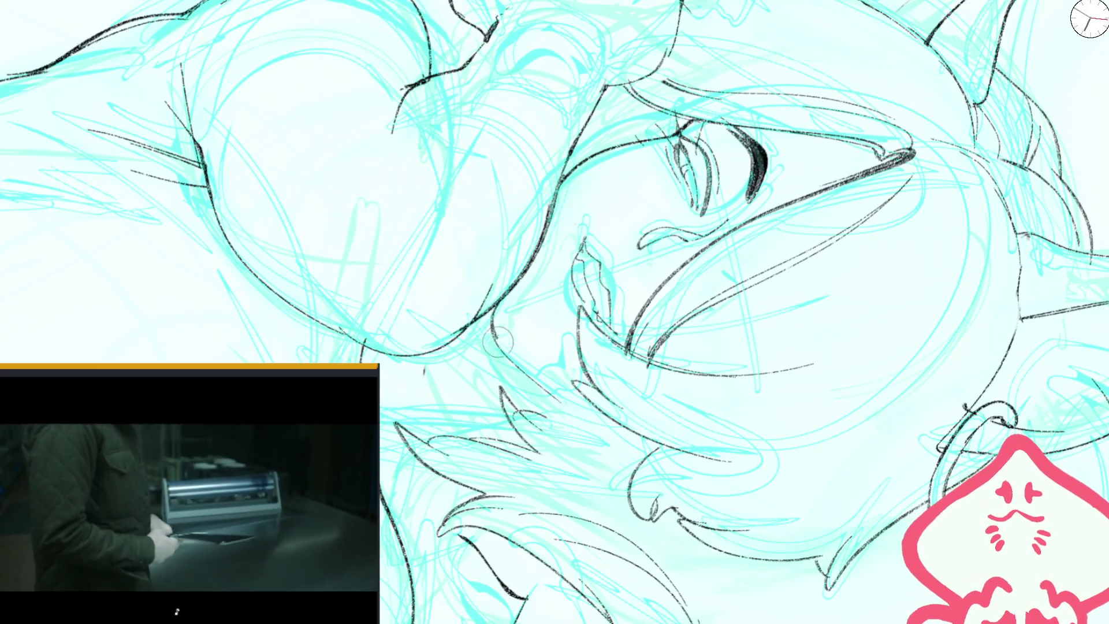
- Ink a hair strand beside the cheek, erase it, and redraw it running downward
key("m")
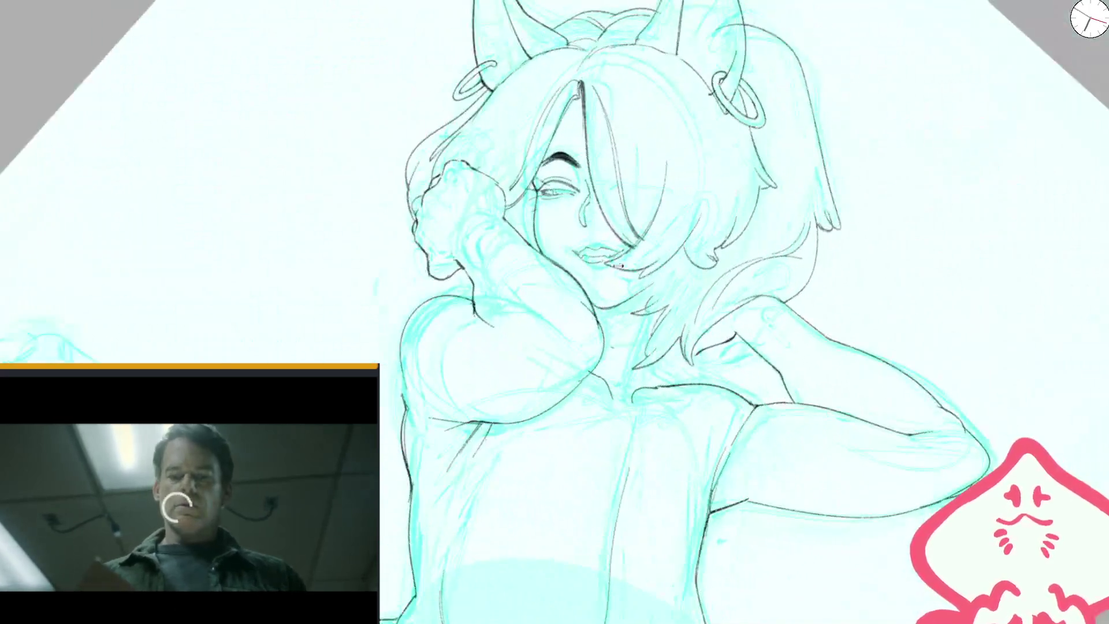
scroll(656, 297, "up", 5)
left_click_drag(658, 305, 728, 281)
left_click_drag(637, 381, 684, 345)
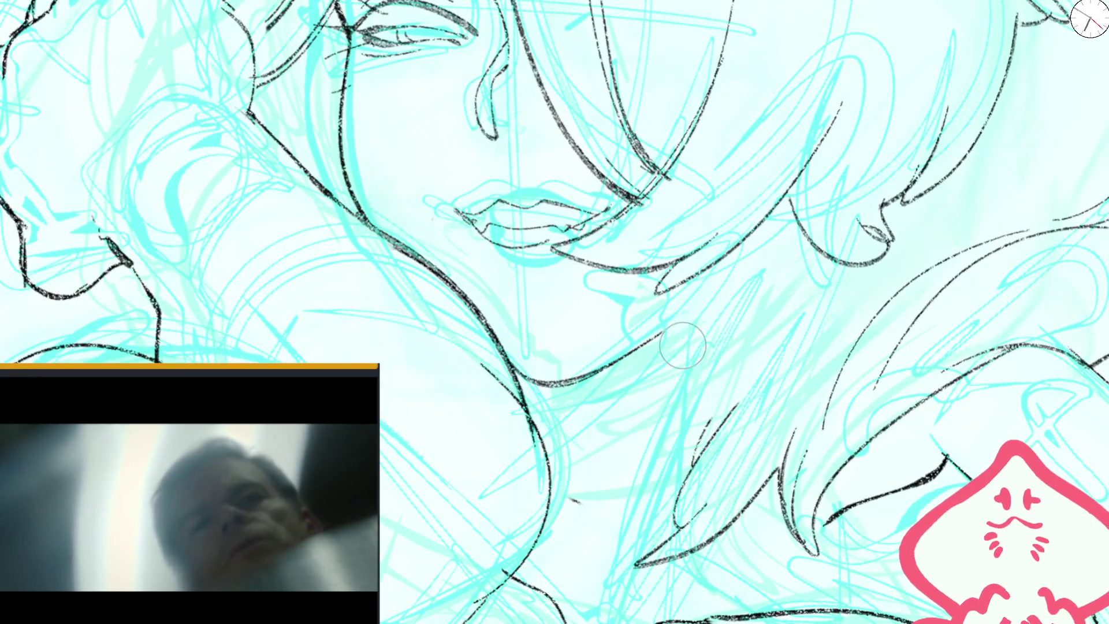
left_click_drag(664, 289, 651, 404)
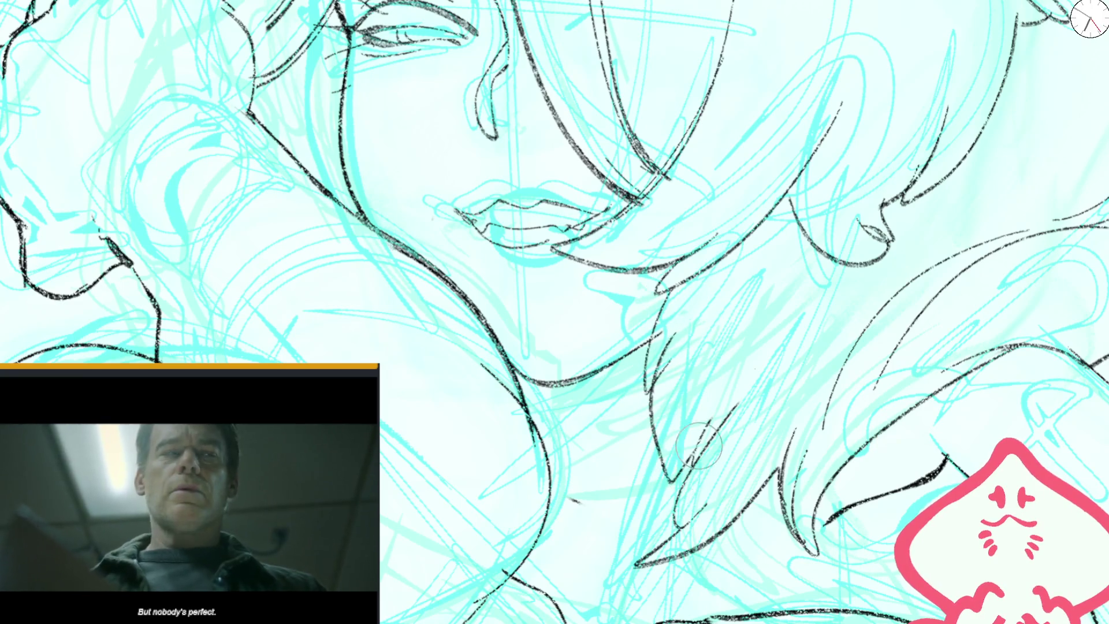
scroll(635, 298, "down", 2)
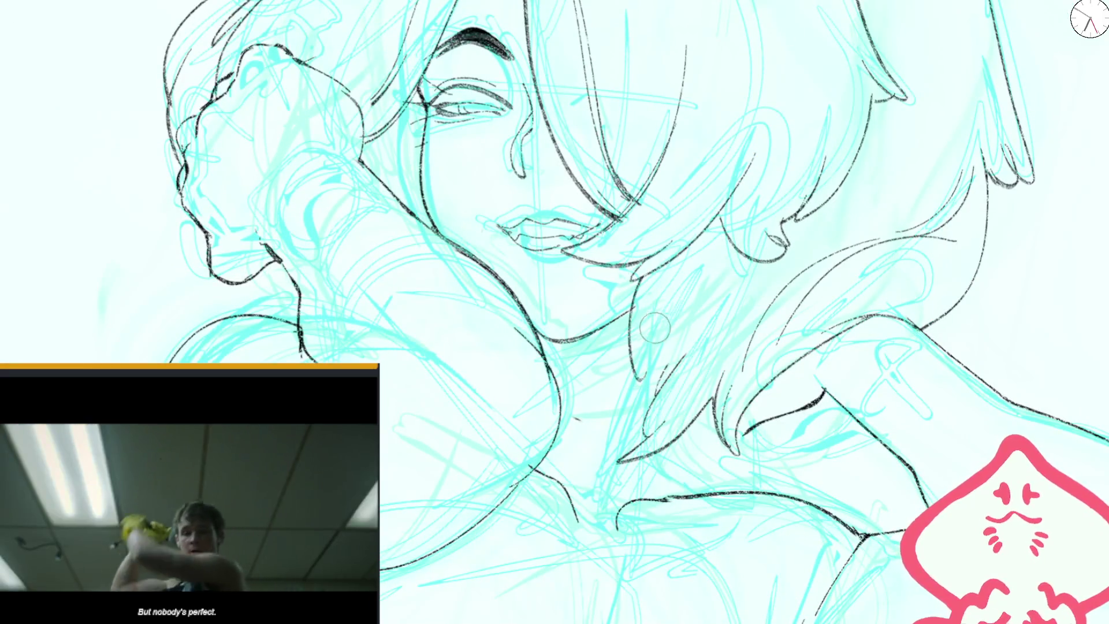
scroll(653, 398, "down", 3)
scroll(580, 301, "up", 3)
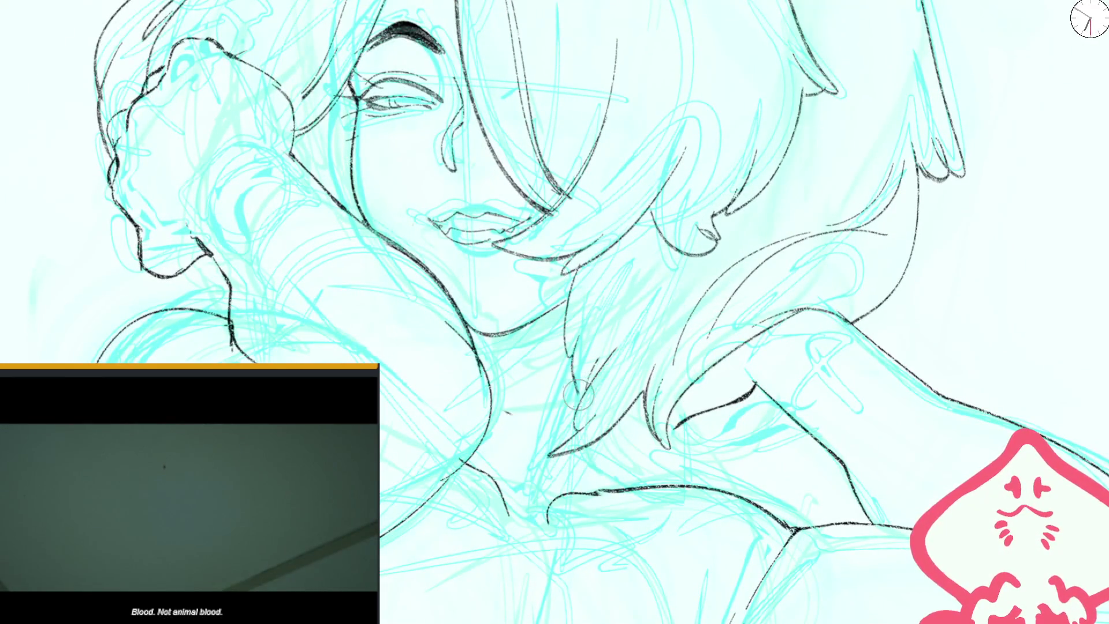
scroll(615, 349, "down", 3)
scroll(600, 351, "up", 3)
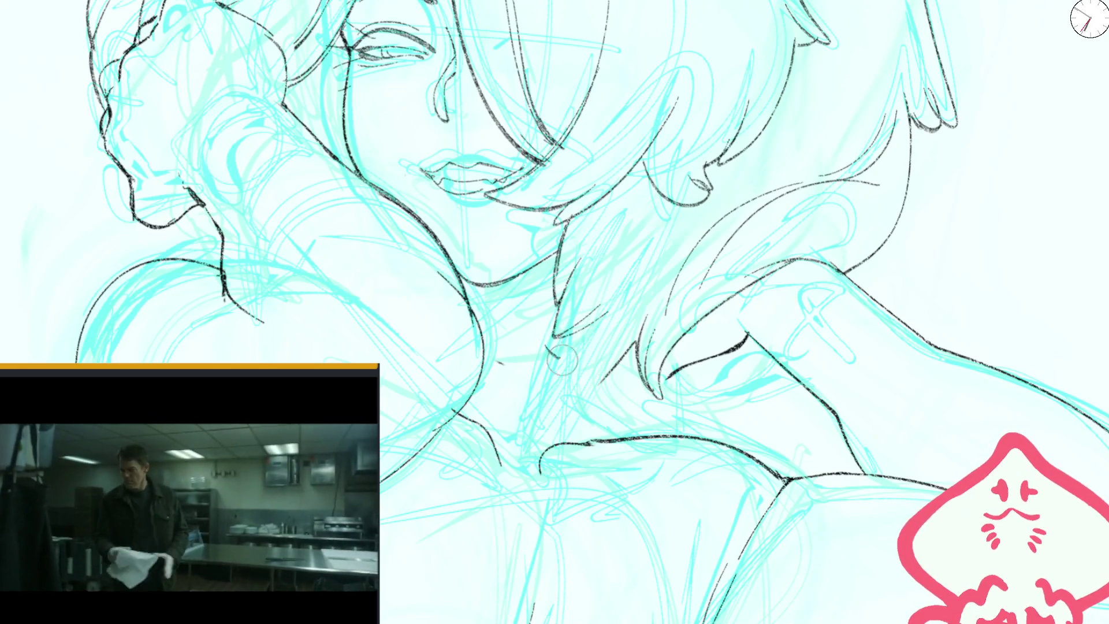
scroll(601, 256, "down", 2)
key("ctrl+0")
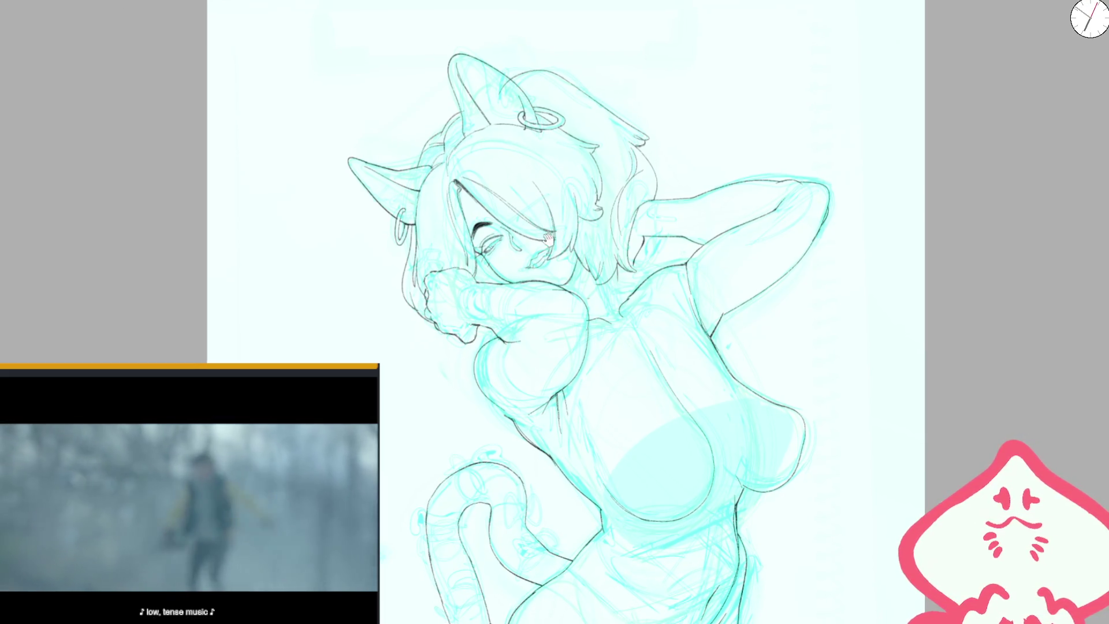
- Sketch guide strokes around the neck and chest, then rework the neck and chin lines
scroll(603, 337, "up", 5)
scroll(602, 338, "down", 5)
key("m")
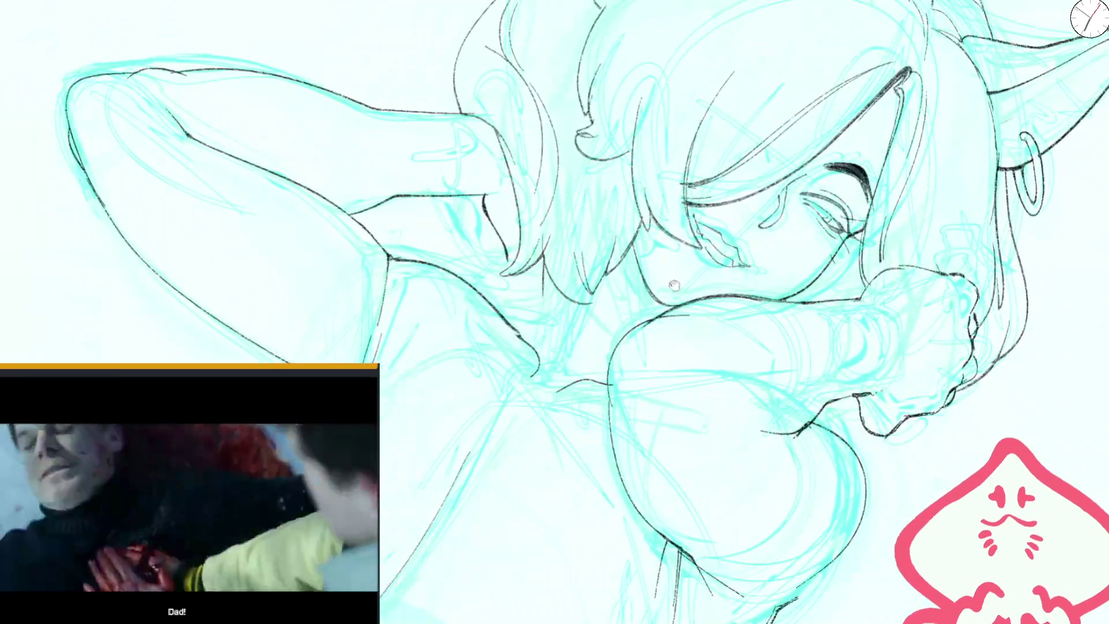
scroll(601, 320, "up", 5)
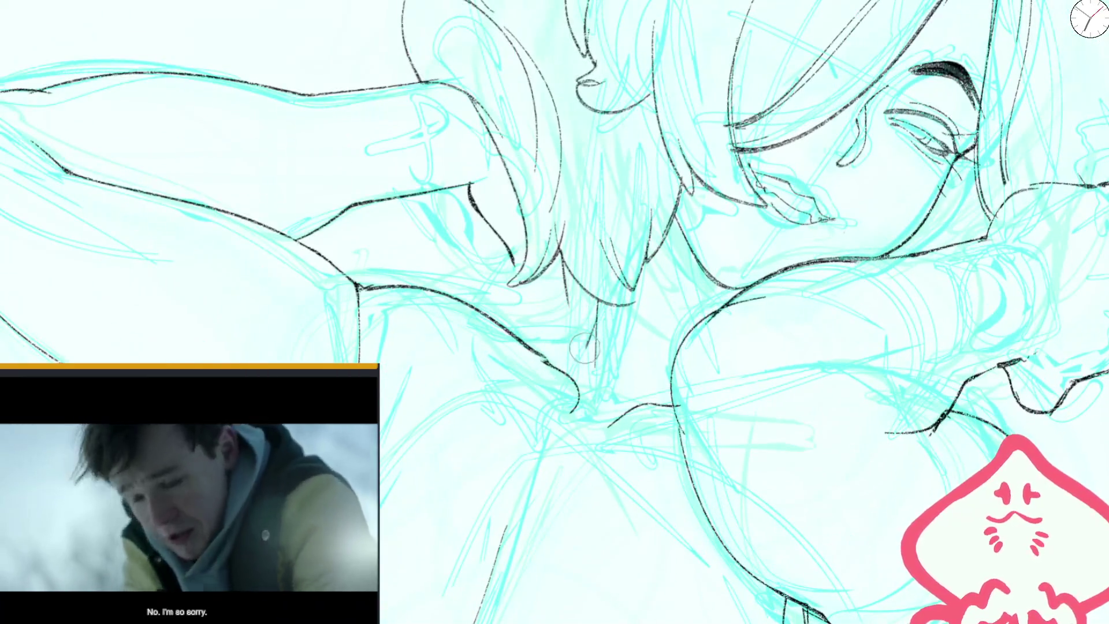
scroll(597, 319, "up", 3)
left_click_drag(665, 145, 693, 358)
left_click_drag(578, 260, 470, 383)
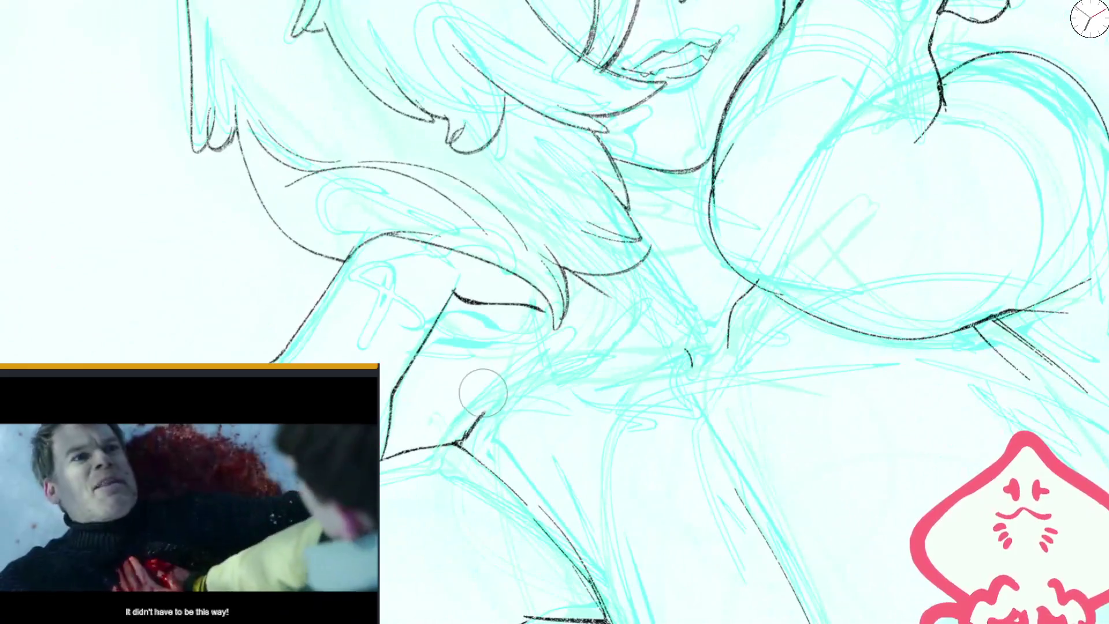
left_click_drag(635, 231, 549, 357)
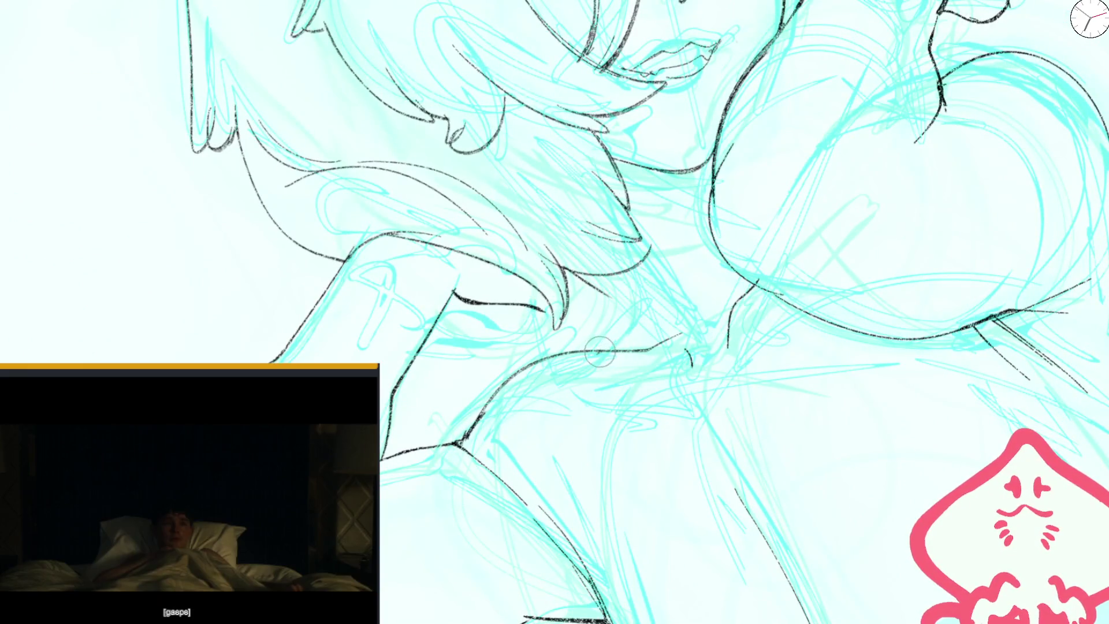
key("m")
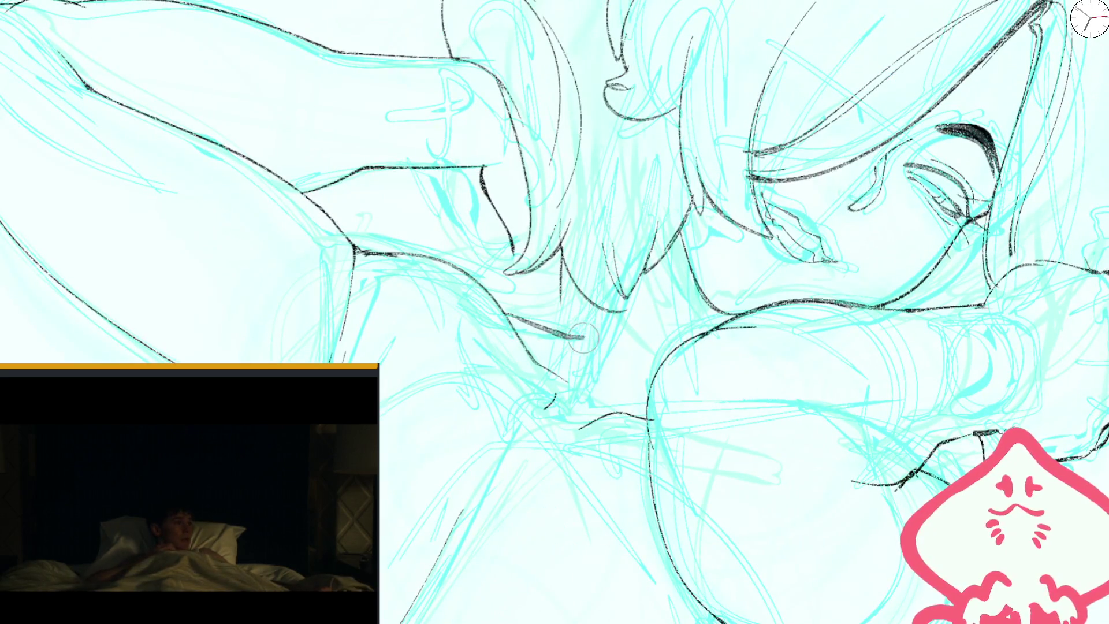
left_click_drag(601, 237, 572, 306)
left_click_drag(612, 266, 577, 314)
left_click_drag(629, 222, 585, 315)
mouse_move(520, 277)
left_mouse_down()
mouse_move(554, 276)
mouse_move(557, 349)
left_mouse_up()
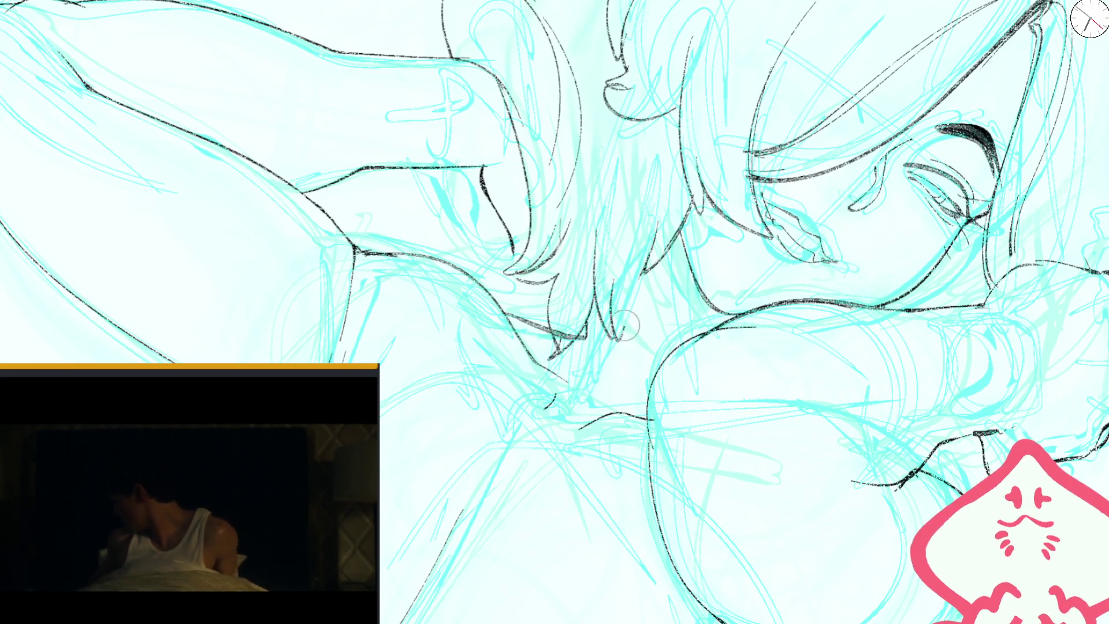
key("ctrl+0")
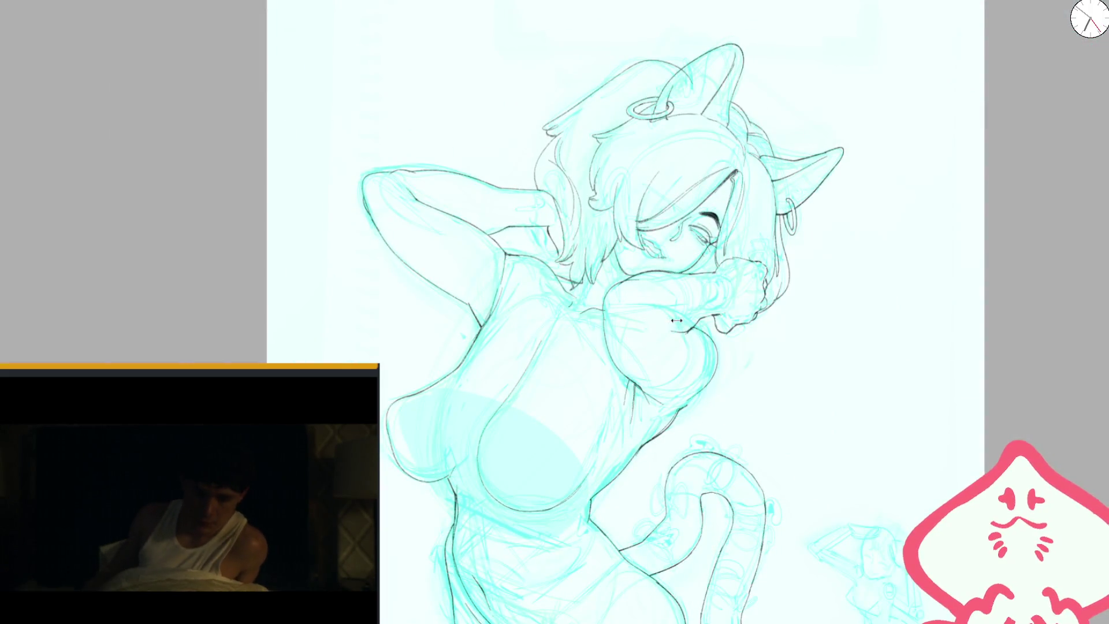
- Ink two long hair strands hanging beside the face
scroll(694, 305, "up", 5)
scroll(710, 320, "up", 3)
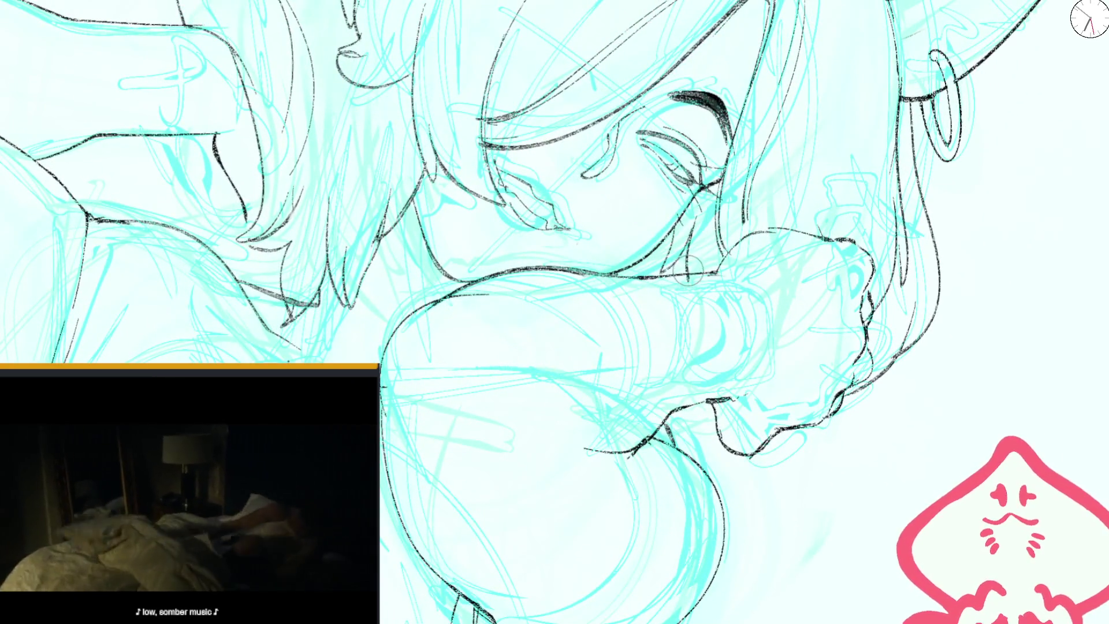
left_click_drag(716, 221, 693, 269)
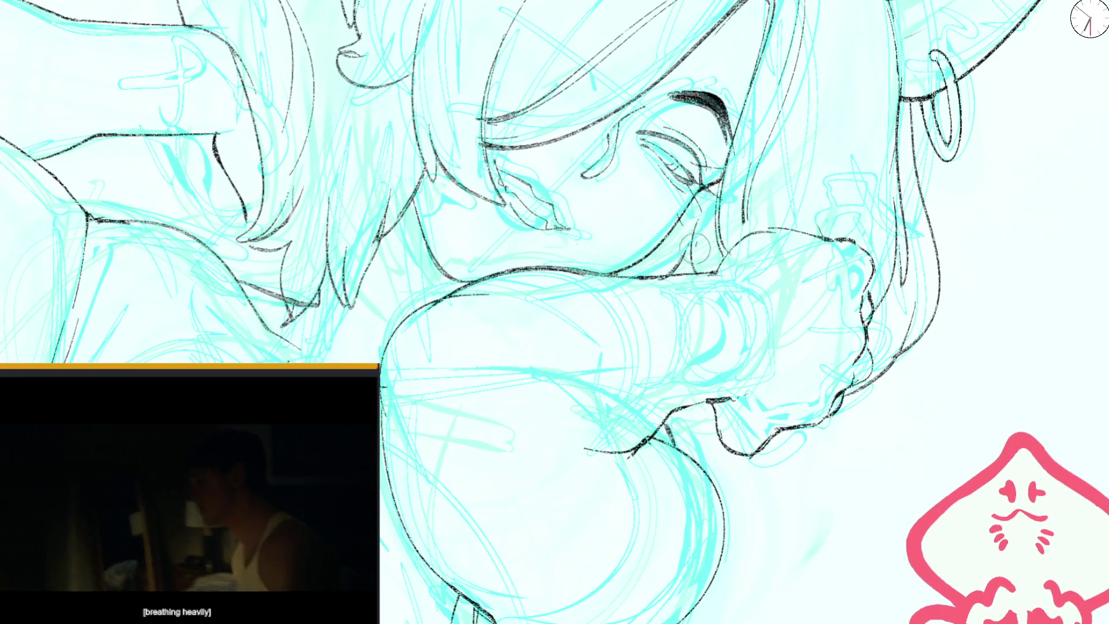
left_click_drag(833, 108, 904, 286)
key("ctrl+0")
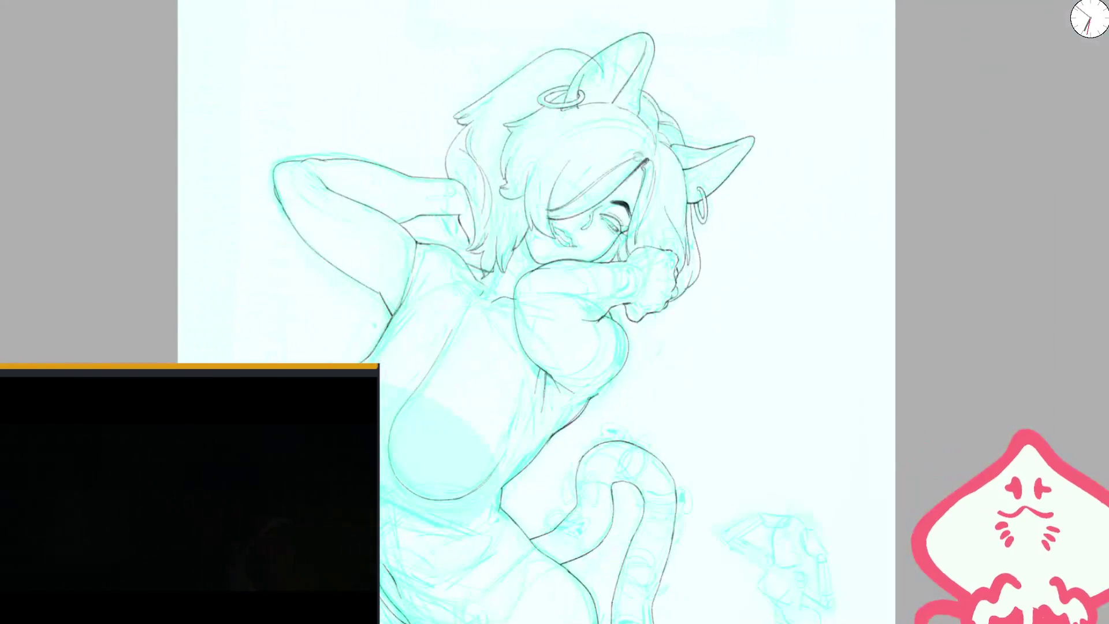
left_click_drag(736, 179, 589, 163)
scroll(590, 163, "up", 5)
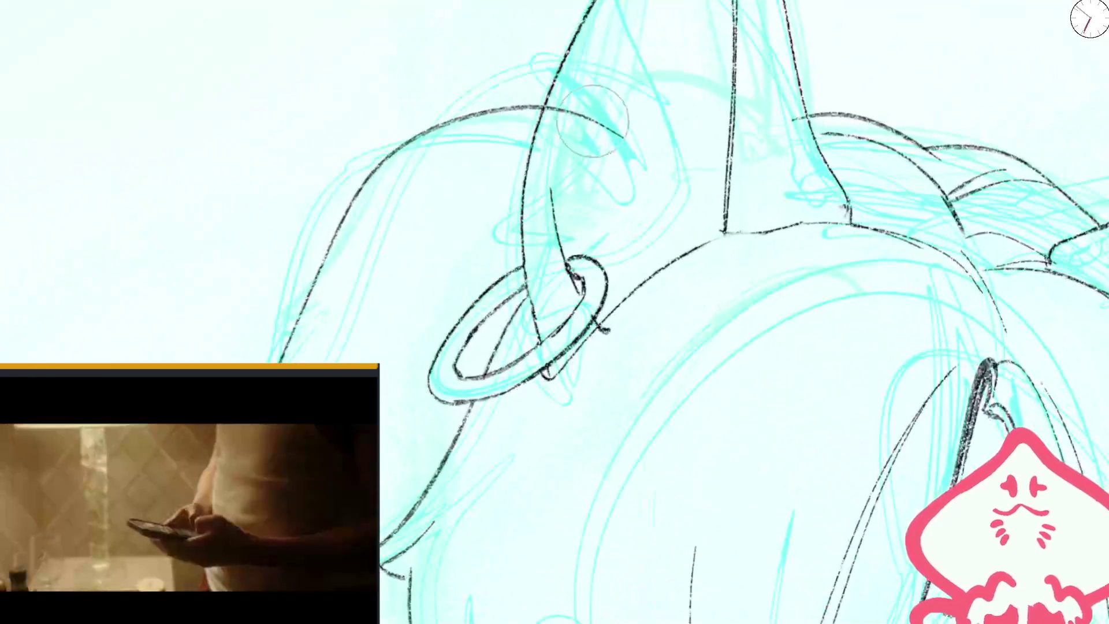
- Erase the top of the hair arc above the earring and redraw it as a clean curve
mouse_move(478, 141)
left_mouse_down()
mouse_move(429, 117)
mouse_move(356, 199)
left_mouse_up()
left_click_drag(309, 246, 542, 117)
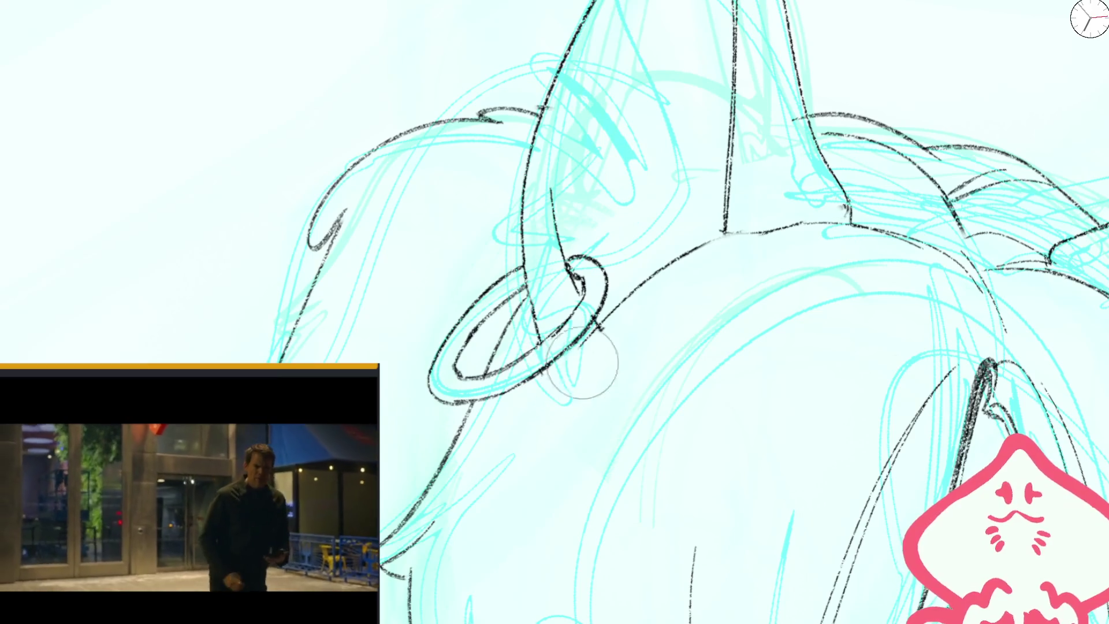
scroll(597, 317, "down", 5)
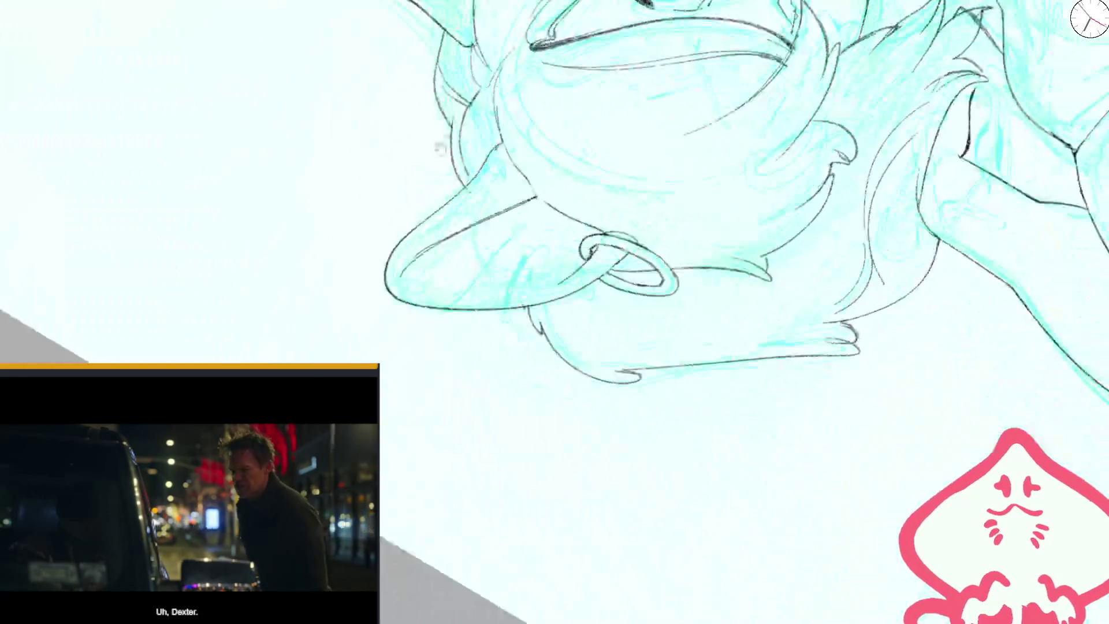
- Ink short black lines on the resting hand's fingers
scroll(404, 312, "up", 2)
left_click_drag(401, 282, 408, 306)
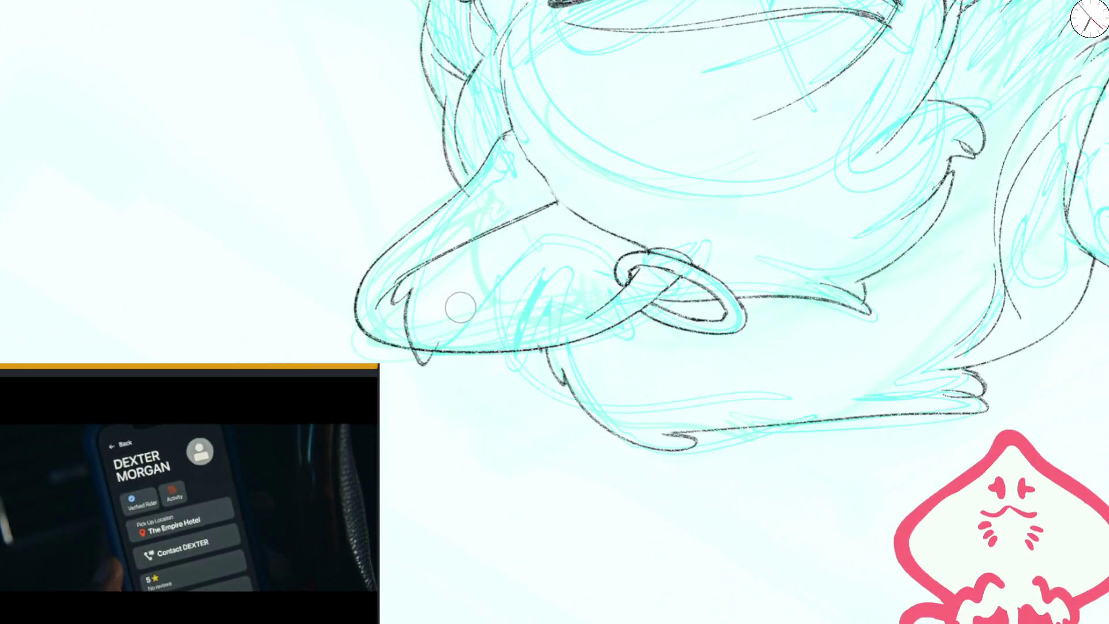
left_click_drag(426, 363, 441, 335)
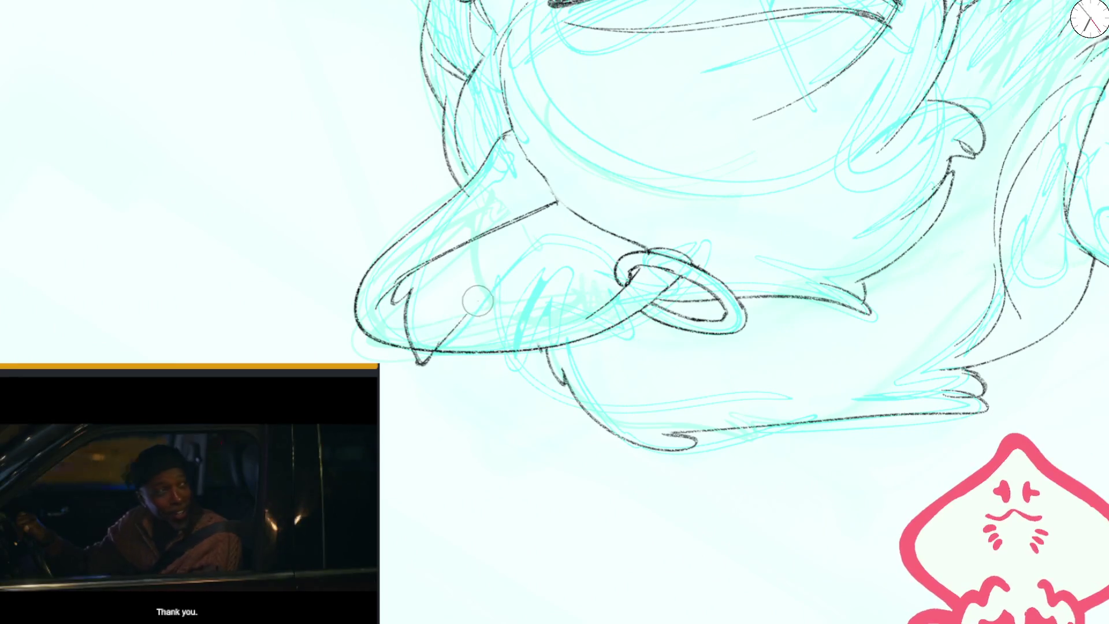
left_click_drag(478, 300, 460, 349)
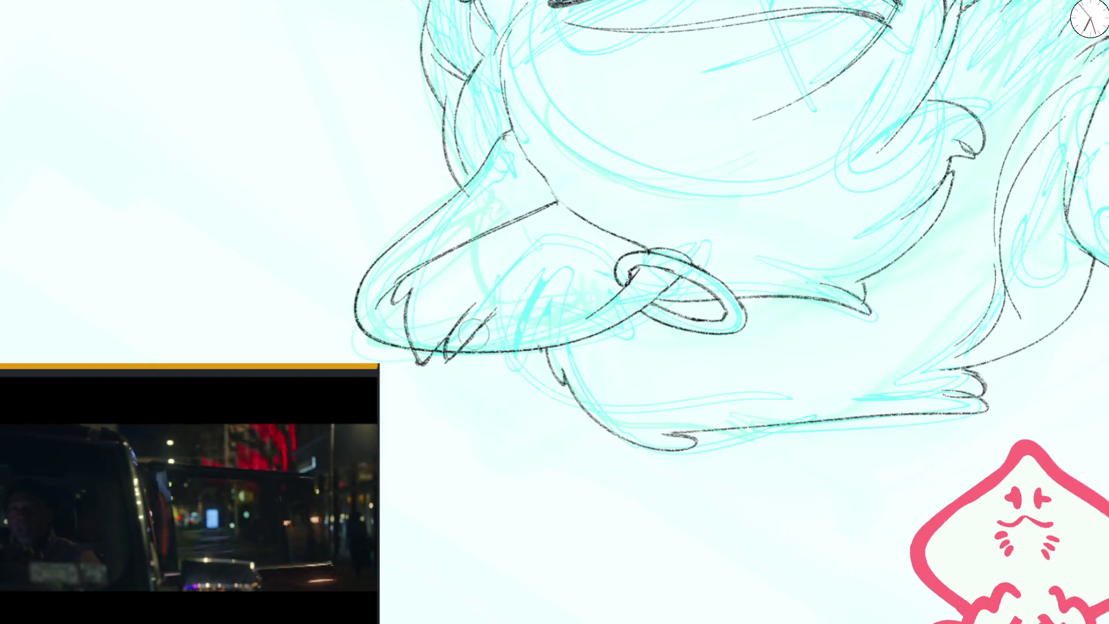
left_click_drag(547, 363, 599, 299)
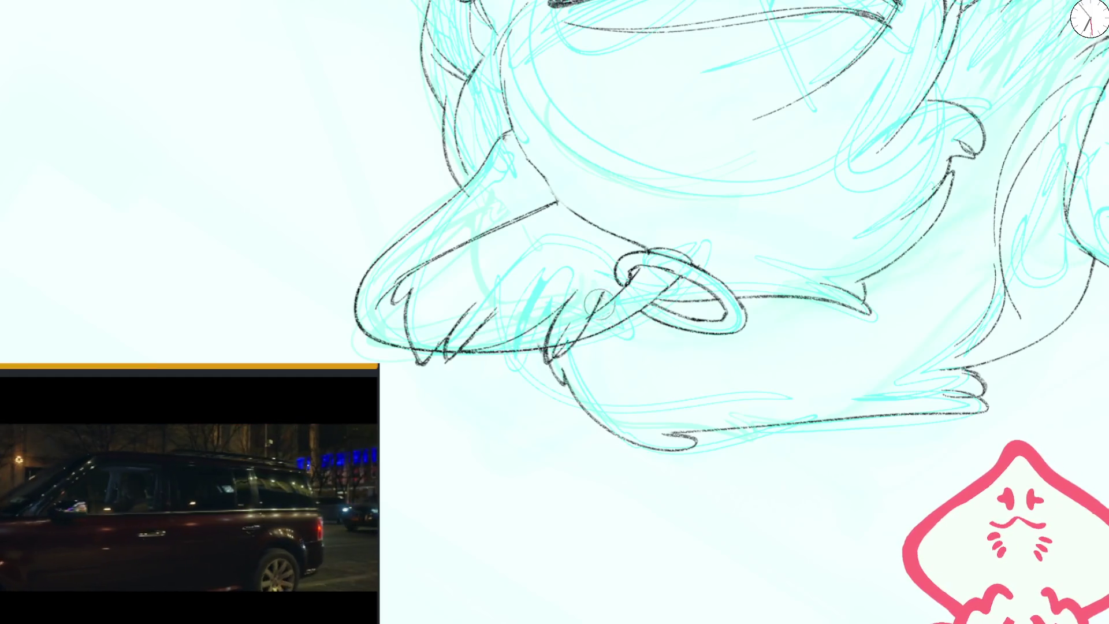
- Add fur tufts along the edges of the right ear and then the left ear
mouse_move(649, 239)
left_mouse_down()
mouse_move(629, 213)
mouse_move(820, 167)
left_mouse_up()
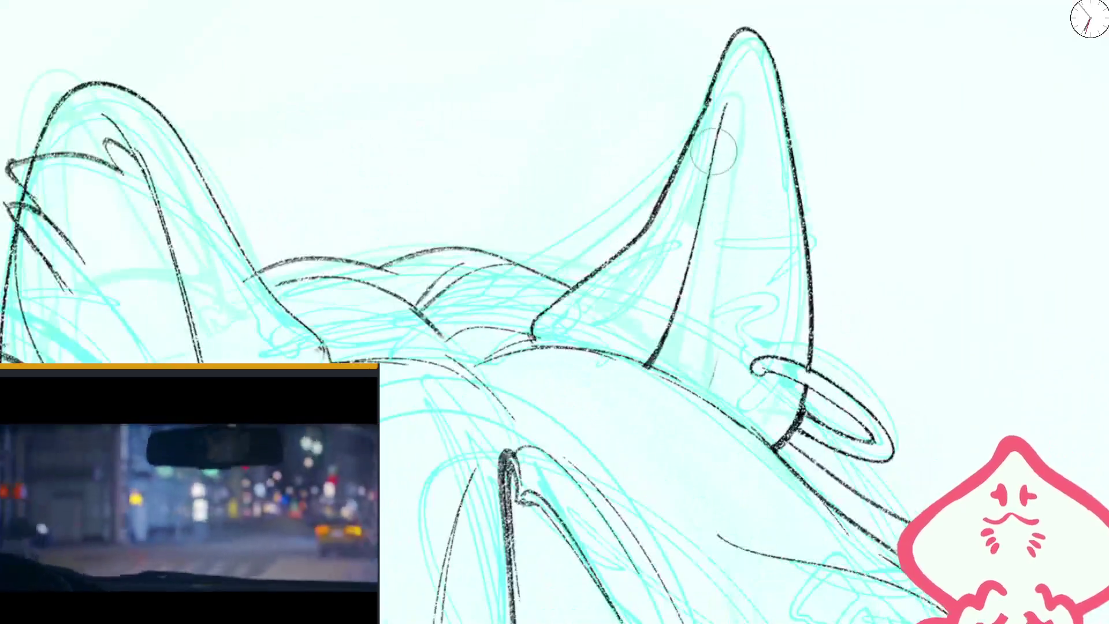
mouse_move(745, 65)
left_mouse_down()
mouse_move(729, 87)
mouse_move(743, 131)
mouse_move(807, 74)
mouse_move(766, 179)
left_mouse_up()
left_click_drag(806, 118, 815, 216)
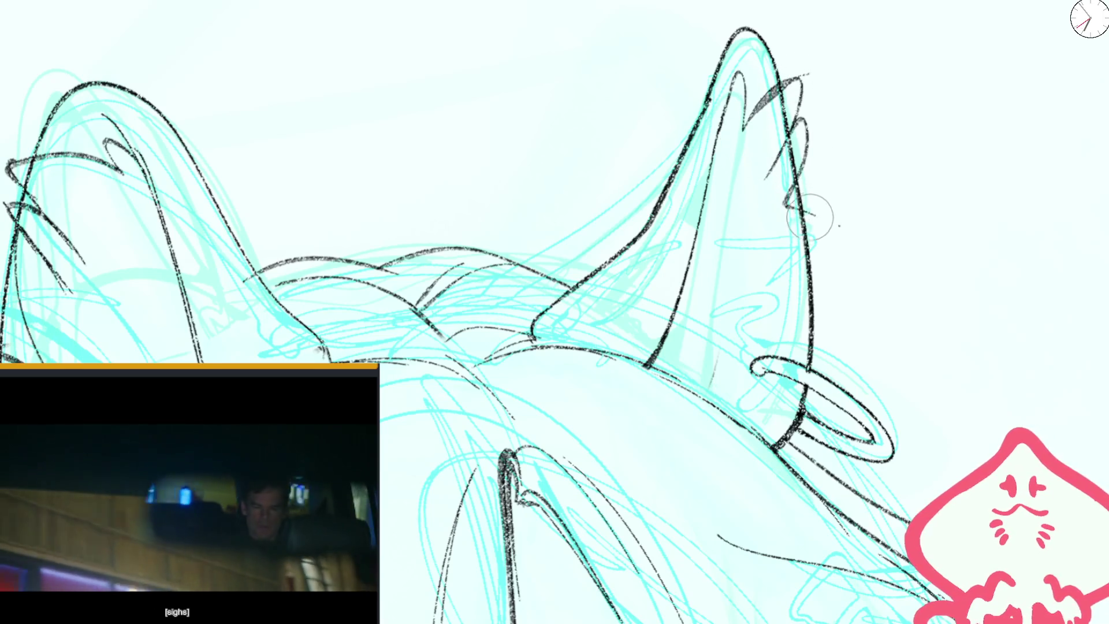
key("m")
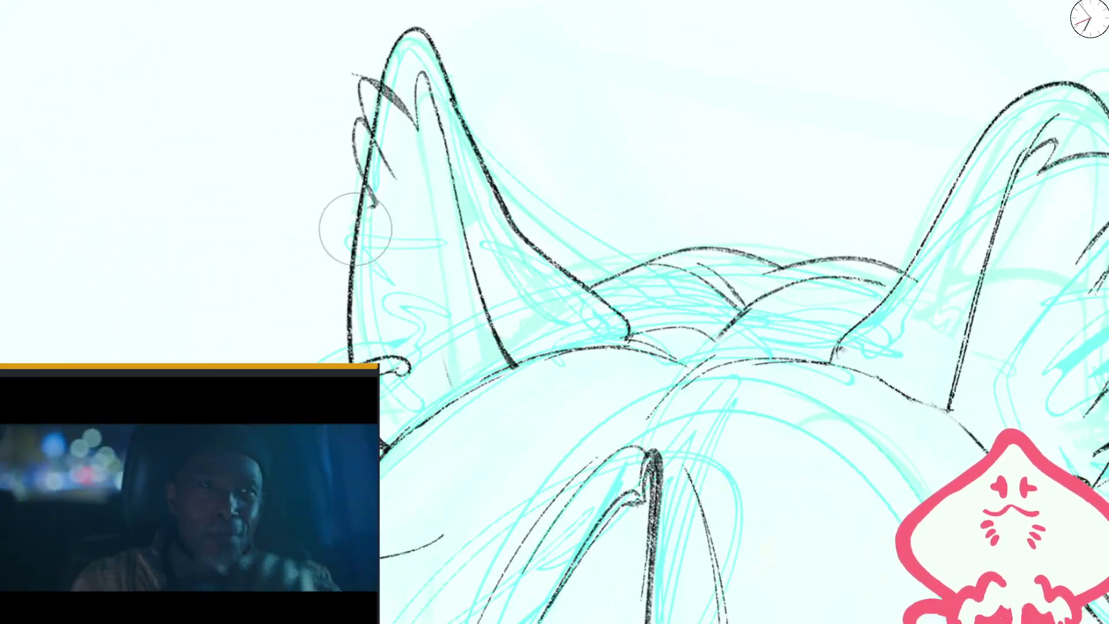
left_click_drag(379, 199, 327, 220)
mouse_move(361, 263)
left_mouse_down()
mouse_move(319, 254)
mouse_move(382, 317)
left_mouse_up()
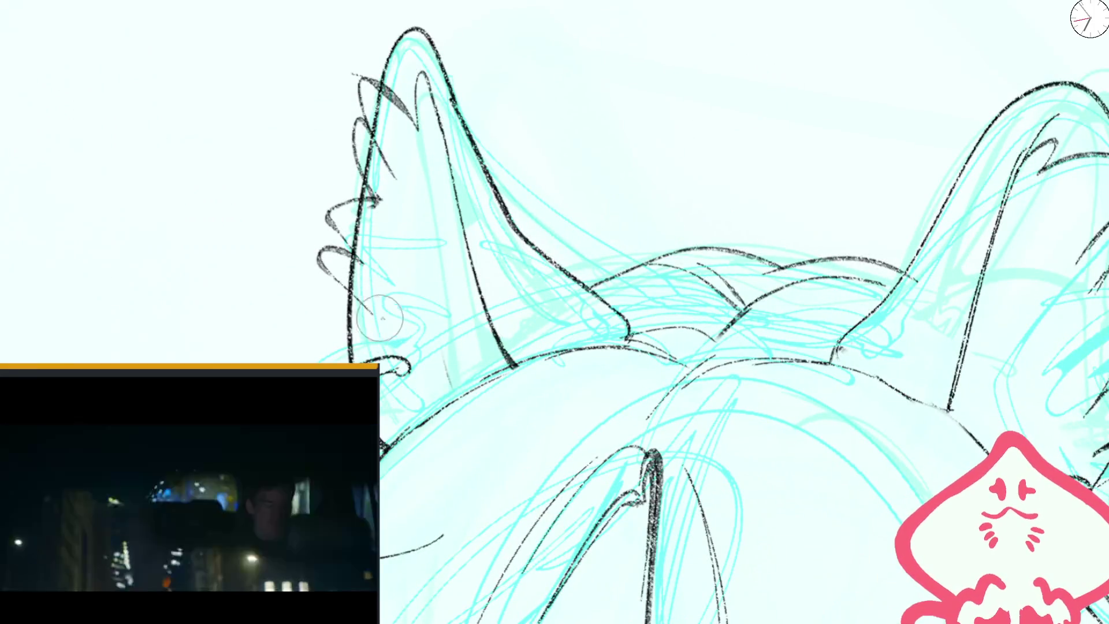
scroll(635, 347, "down", 5)
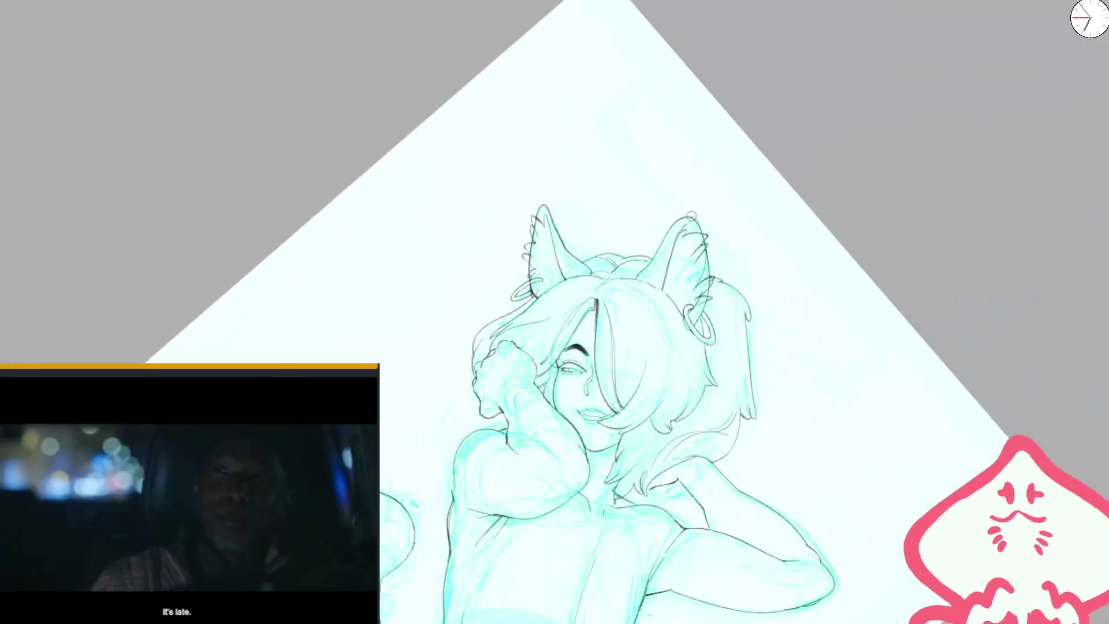
- Draw a line through the right ear and zigzag fur along the left ear's edge
scroll(552, 242, "up", 2)
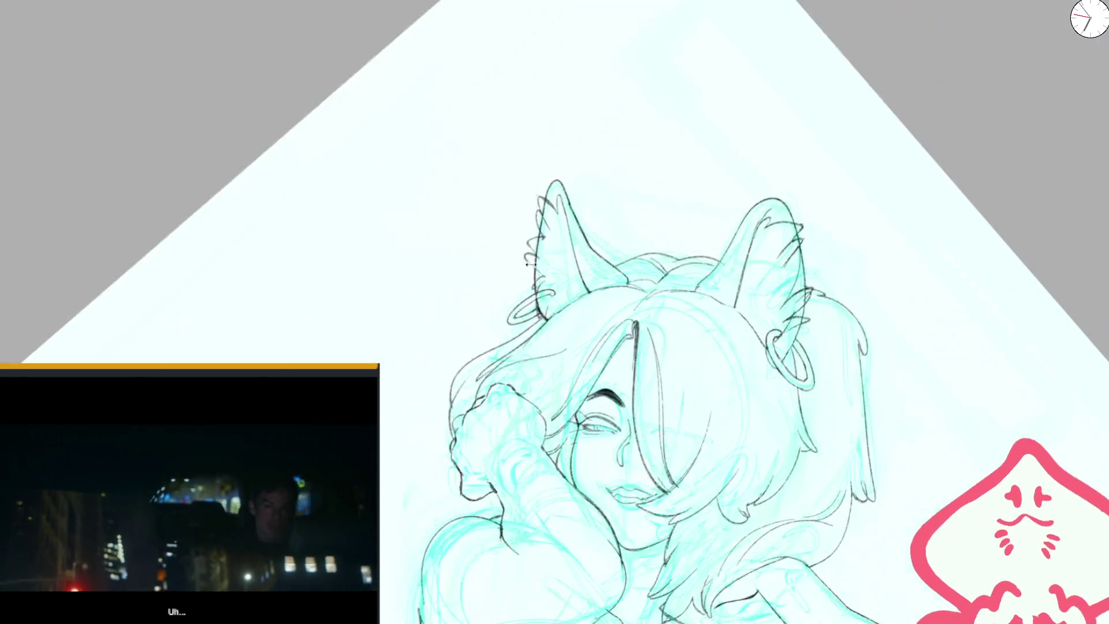
scroll(552, 242, "up", 3)
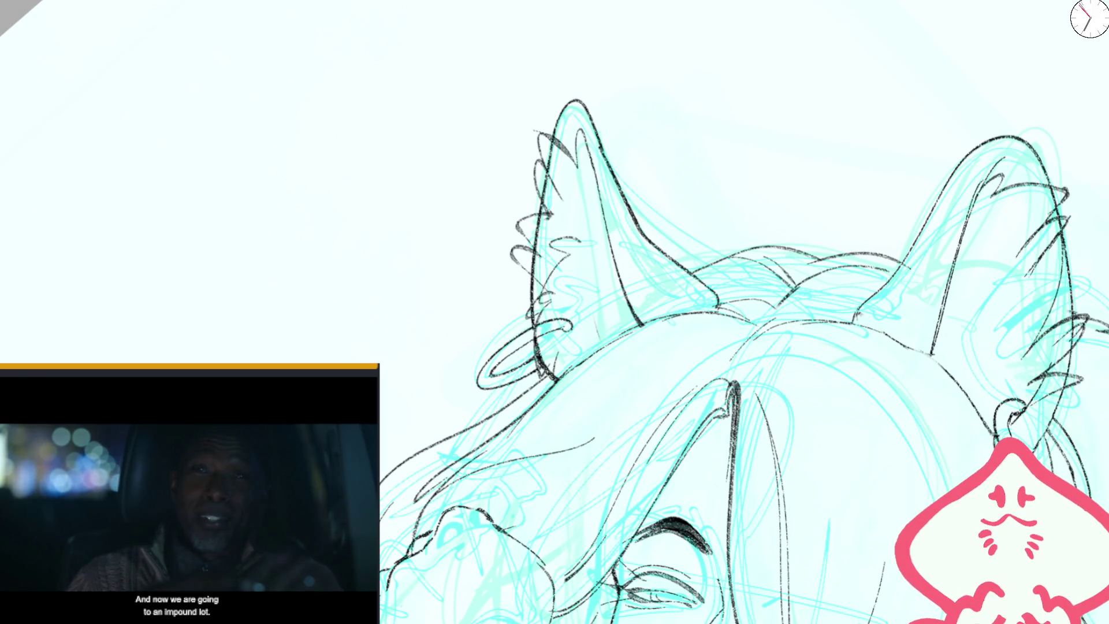
left_click_drag(1029, 265, 995, 315)
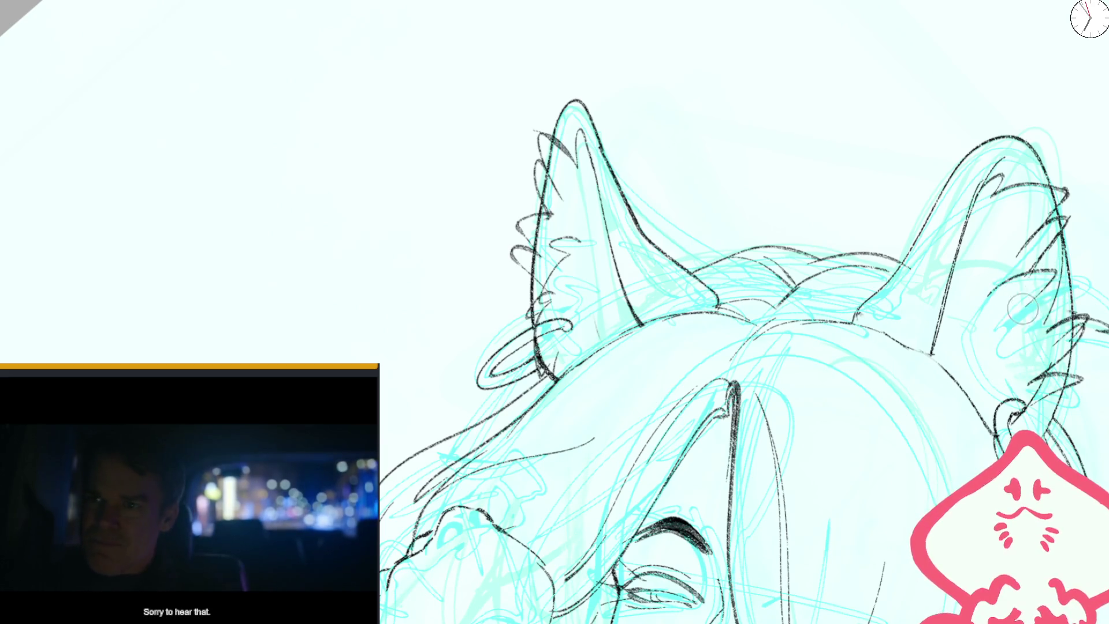
key("ctrl+minus")
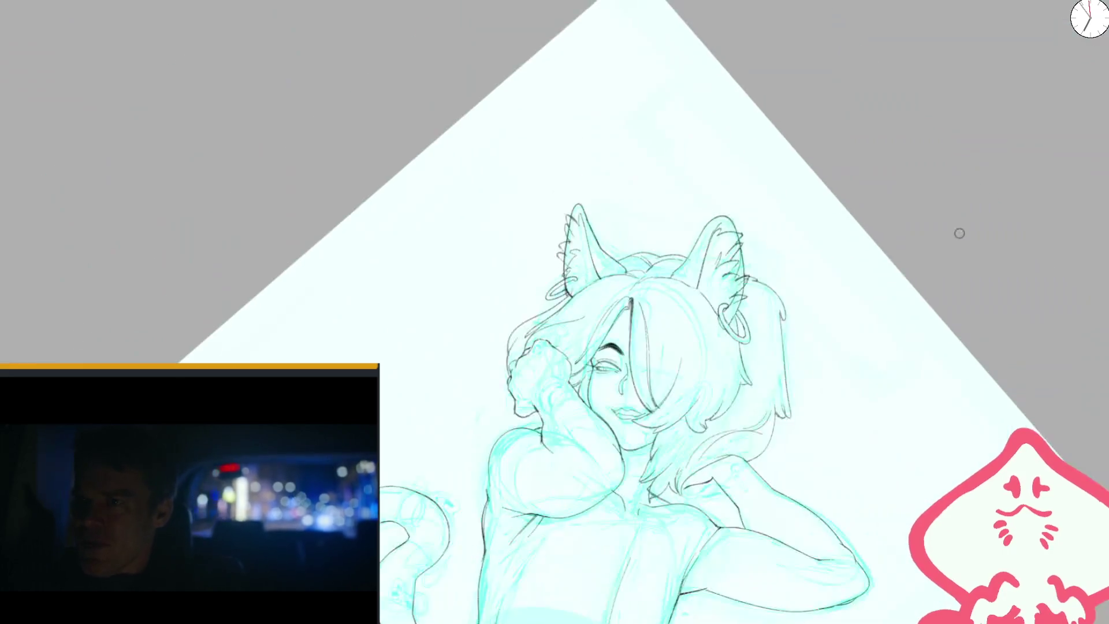
key("ctrl+plus")
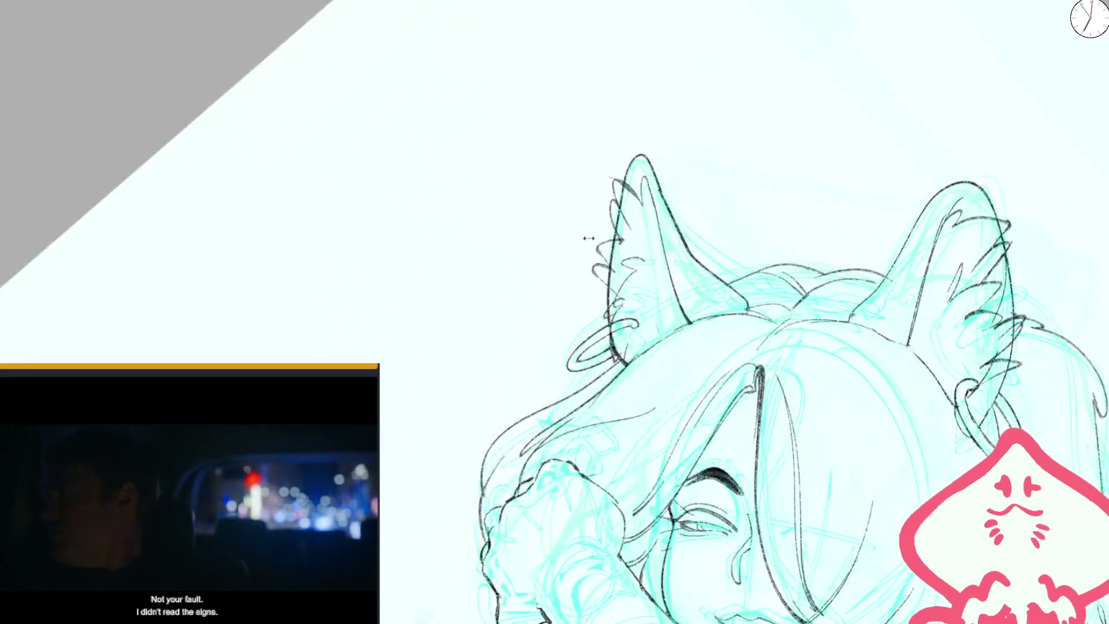
mouse_move(633, 292)
left_mouse_down()
mouse_move(595, 312)
mouse_move(592, 332)
left_mouse_up()
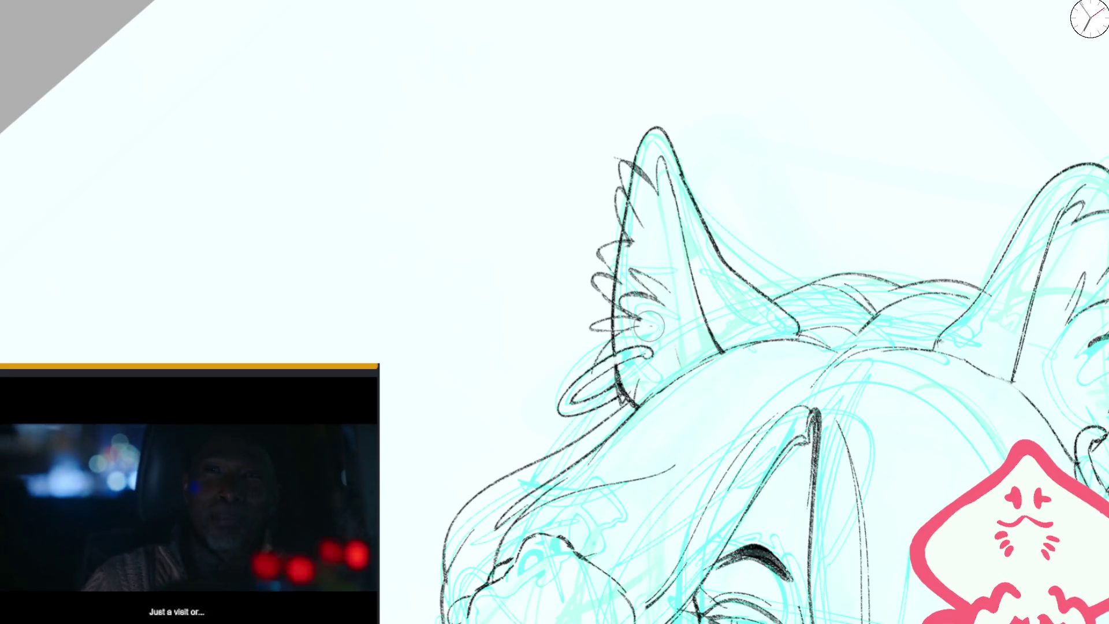
key("ctrl+minus")
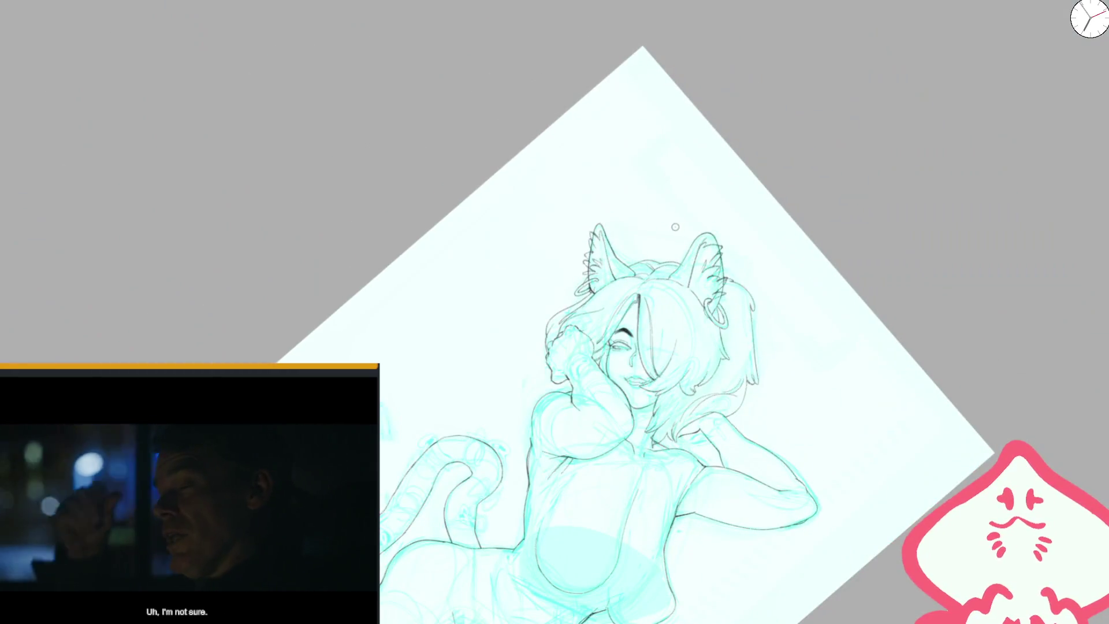
scroll(677, 216, "up", 5)
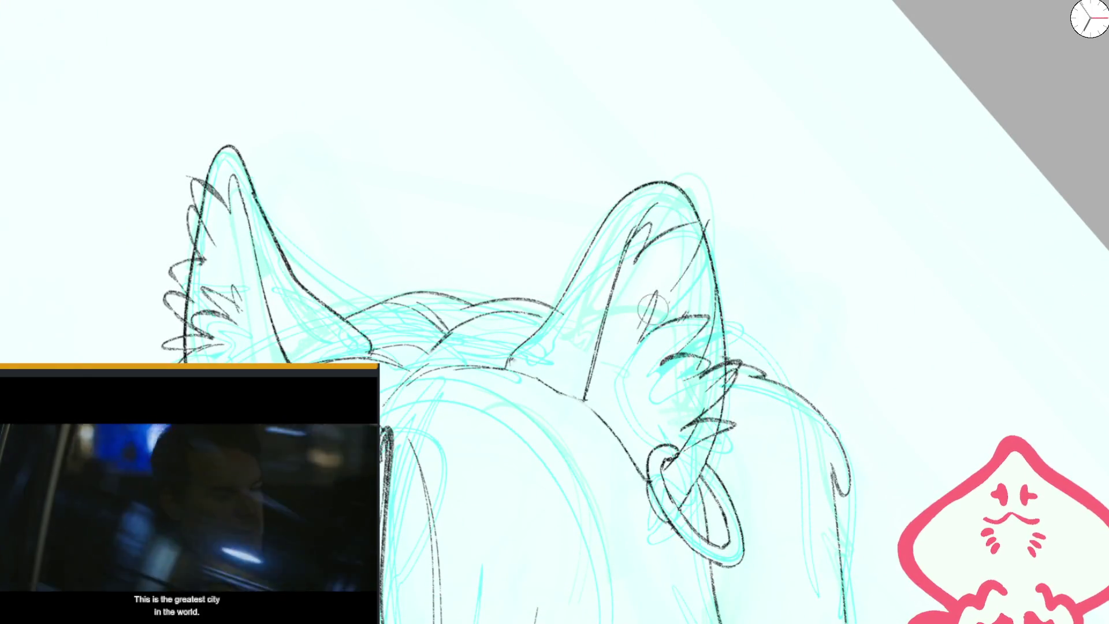
- Draw inner fold lines in the right ear, undoing the unwanted curved strokes
mouse_move(689, 225)
left_mouse_down()
mouse_move(674, 283)
mouse_move(696, 223)
left_mouse_up()
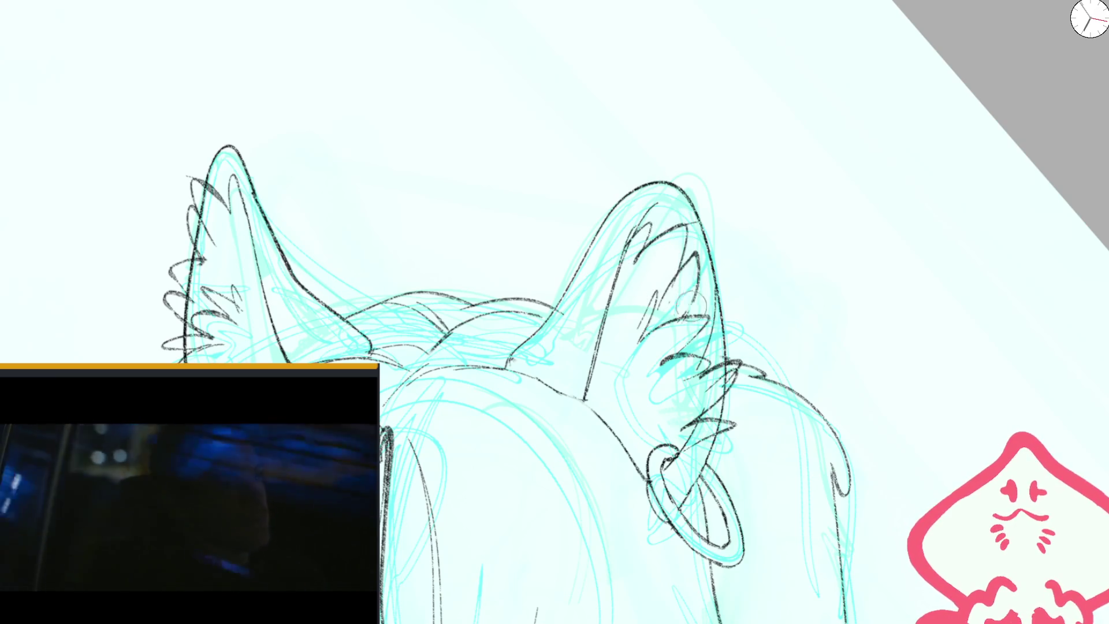
left_click_drag(671, 286, 717, 288)
key("ctrl+z")
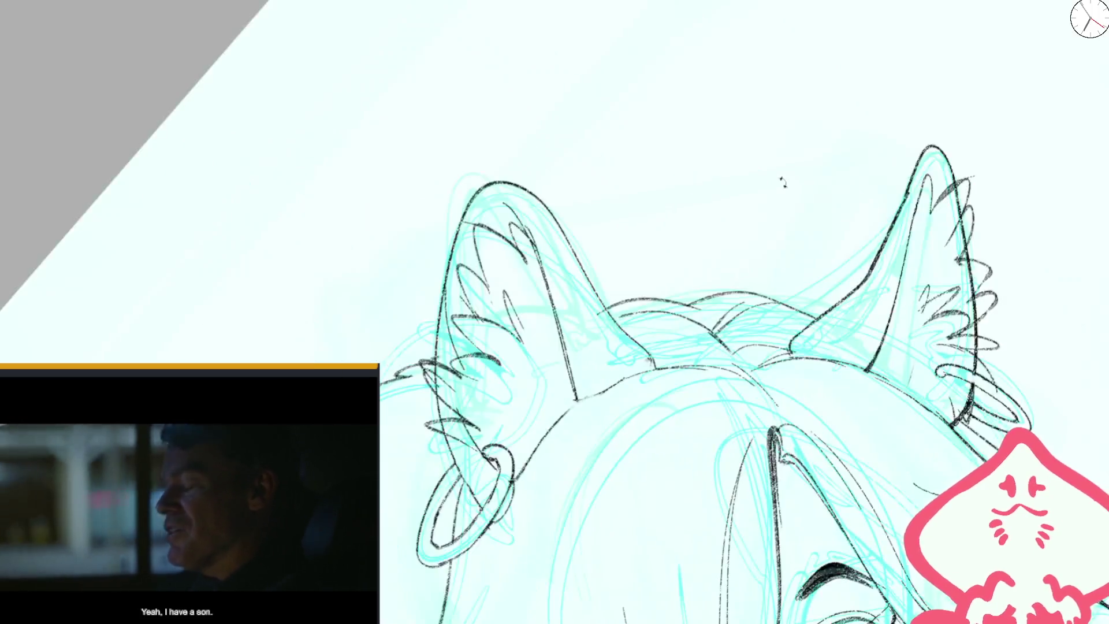
key("ctrl+z")
key("ctrl+z")
key("ctrl+z")
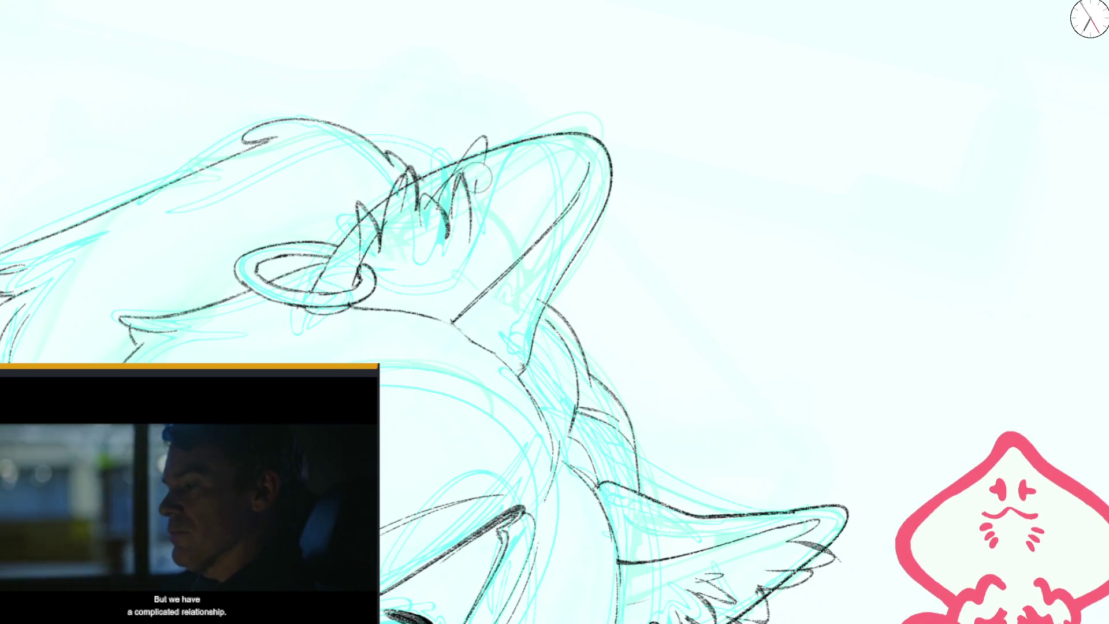
key("ctrl+0")
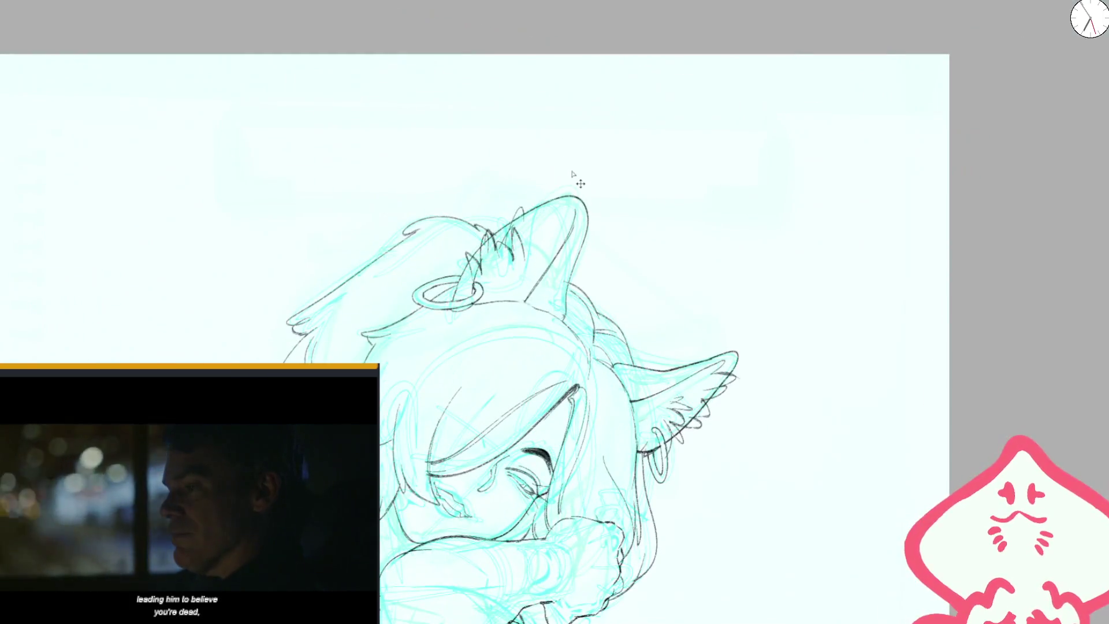
- Mirror the canvas and zoom in on the ringed ear, adding a curved line across it
key("m")
left_click_drag(665, 269, 588, 283)
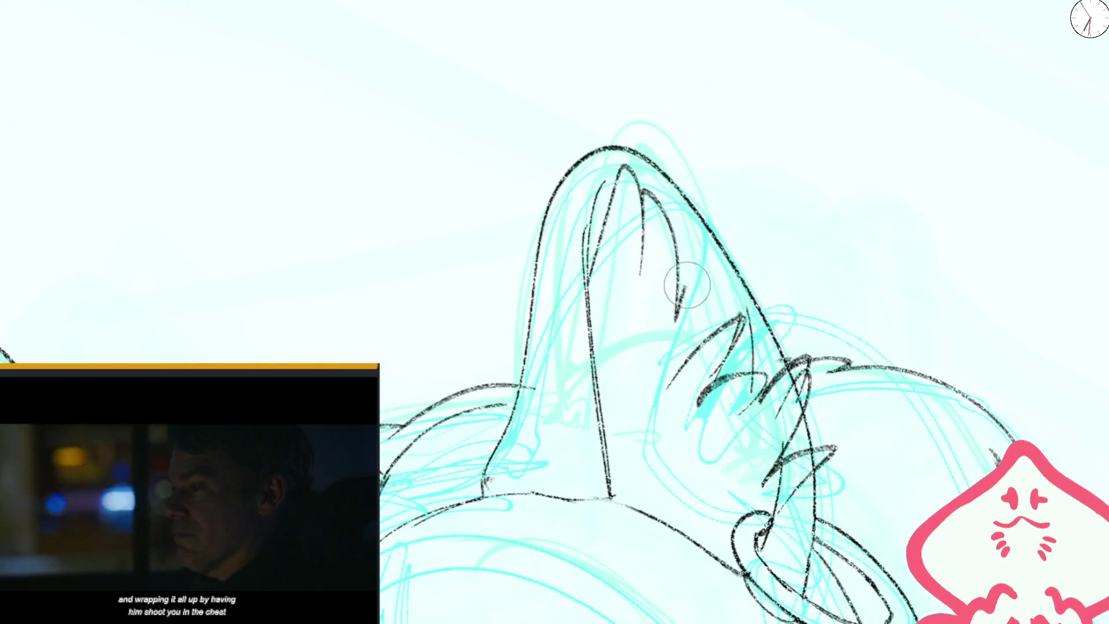
left_click_drag(684, 293, 717, 331)
scroll(736, 283, "down", 3)
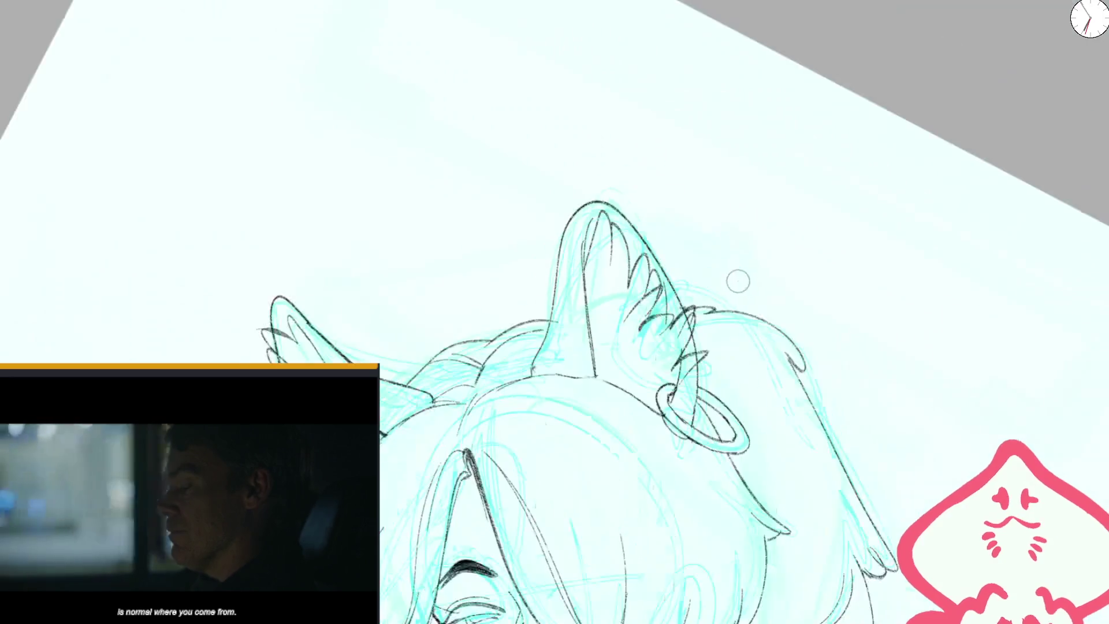
scroll(735, 283, "down", 3)
scroll(613, 270, "up", 3)
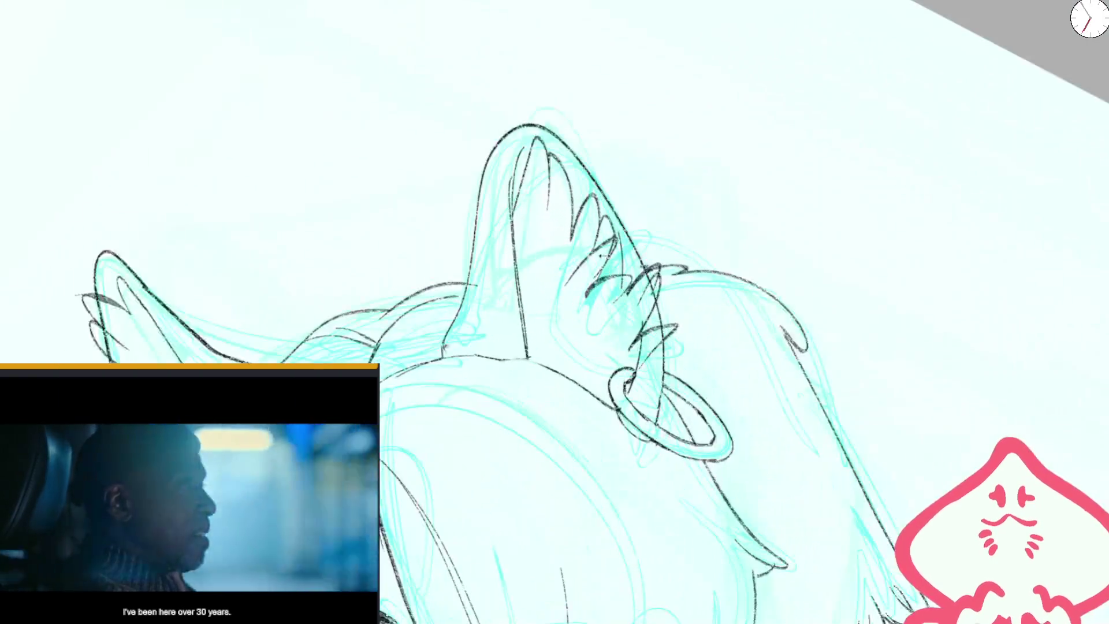
scroll(613, 269, "up", 3)
- Draw zigzag fur along the ear's inner and right edges, then erase the excess teeth
mouse_move(554, 210)
left_mouse_down()
mouse_move(618, 277)
mouse_move(640, 388)
mouse_move(682, 361)
left_mouse_up()
left_click_drag(595, 268, 684, 222)
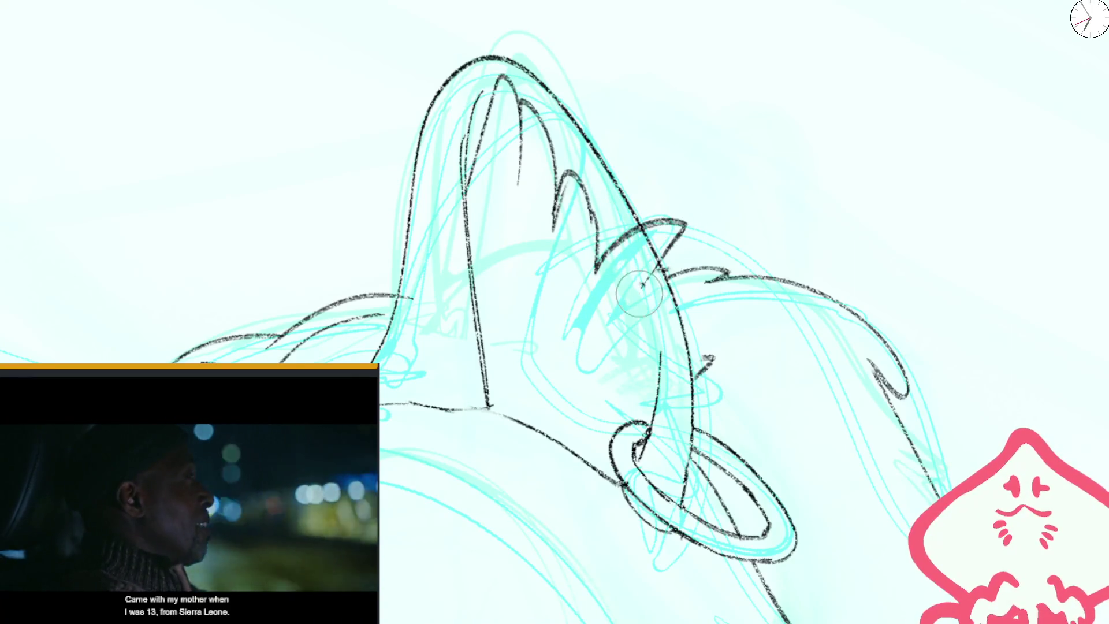
left_click_drag(688, 269, 644, 289)
left_click_drag(647, 332, 716, 352)
left_click_drag(641, 404, 710, 358)
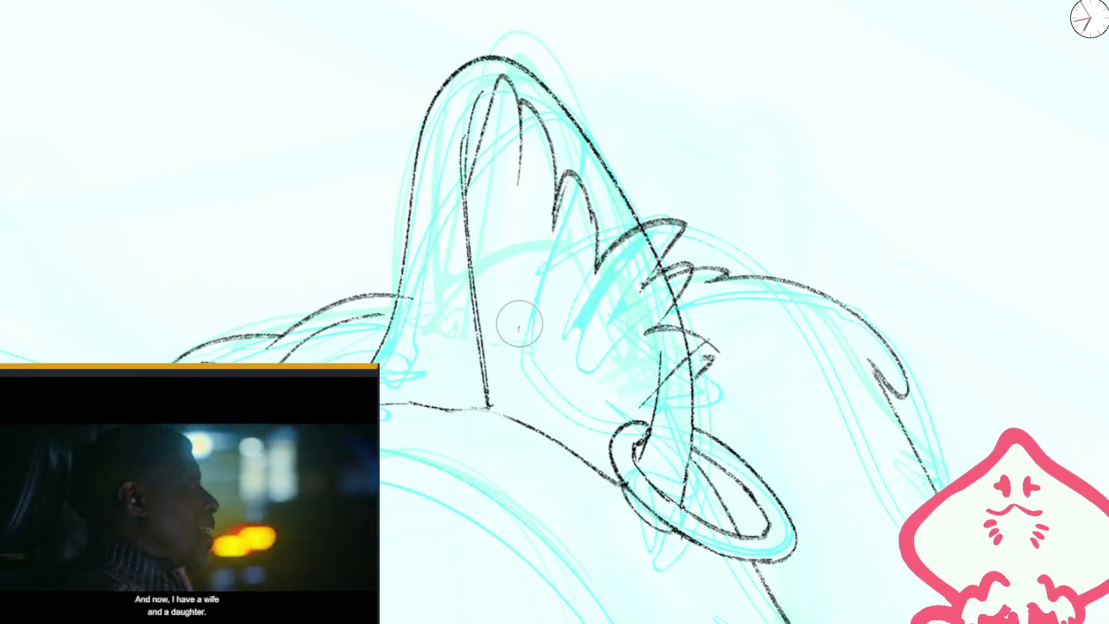
mouse_move(558, 233)
left_mouse_down()
mouse_move(578, 173)
mouse_move(598, 265)
left_mouse_up()
- Add three inner-ear fur strokes near the centre, then return to the full upright page view
left_click_drag(488, 375, 555, 208)
left_click_drag(529, 306, 578, 205)
left_click_drag(564, 381, 609, 231)
scroll(687, 263, "down", 5)
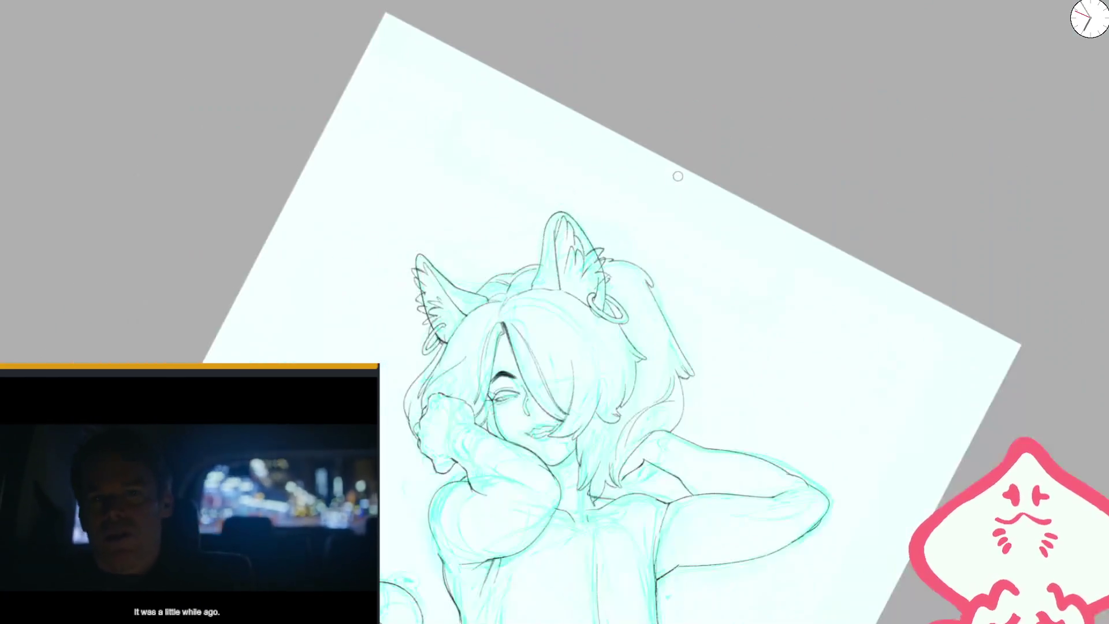
key("5")
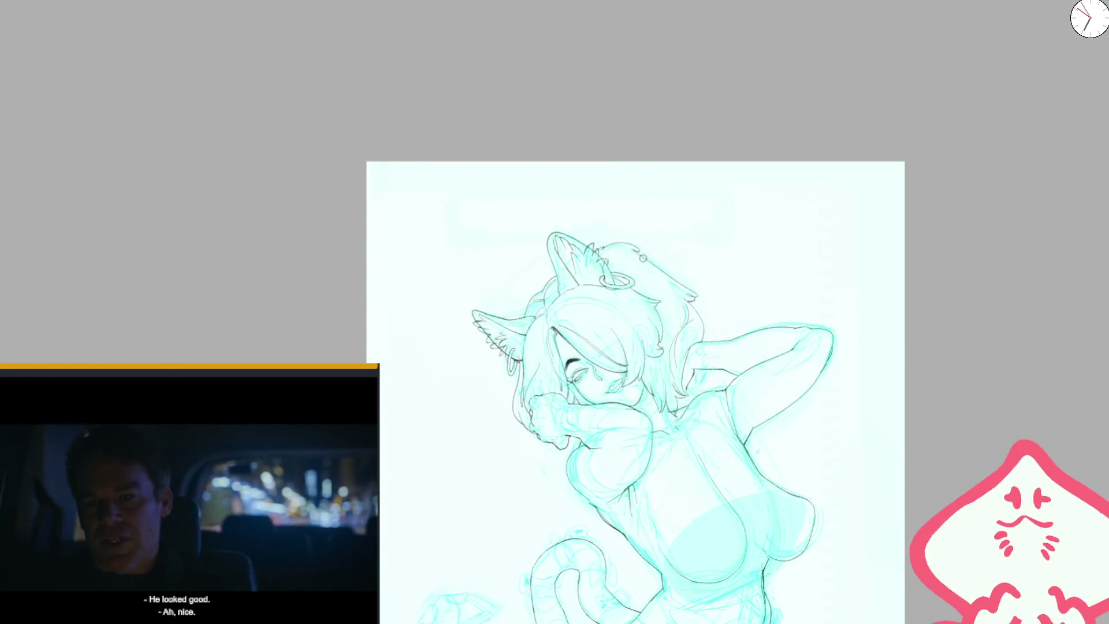